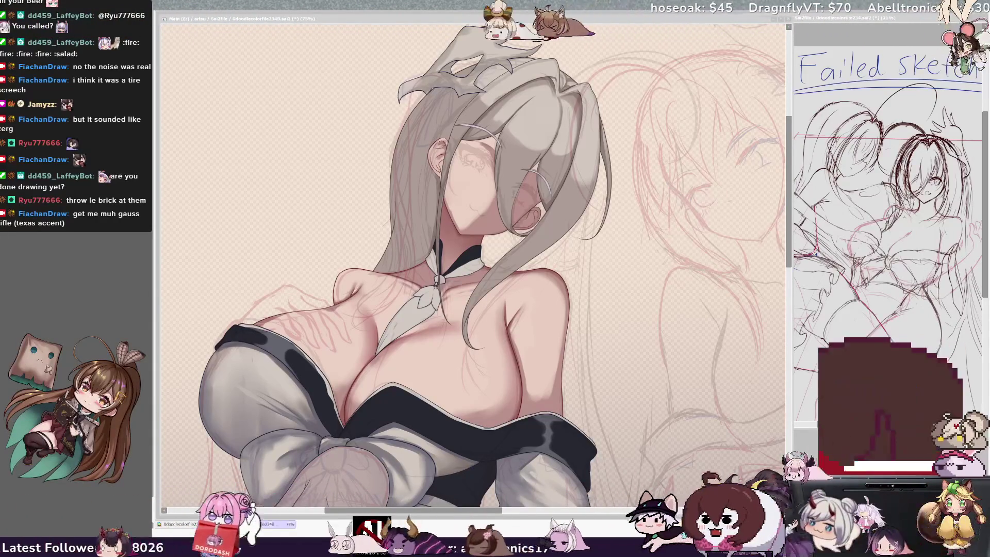
# - Mirror the canvas and zoom out from 75% to 50% to check the full figure
pyautogui.click(533, 273)
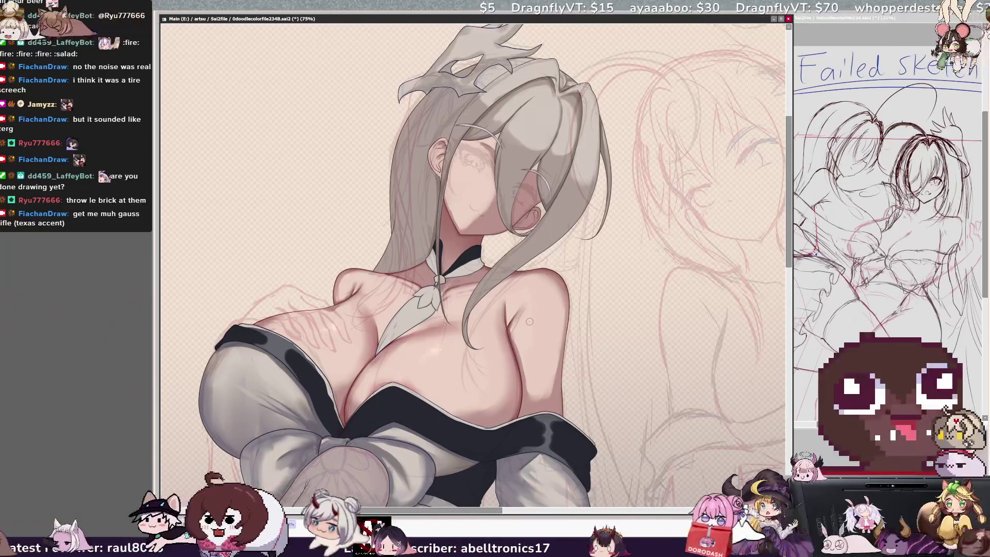
pyautogui.press('h')
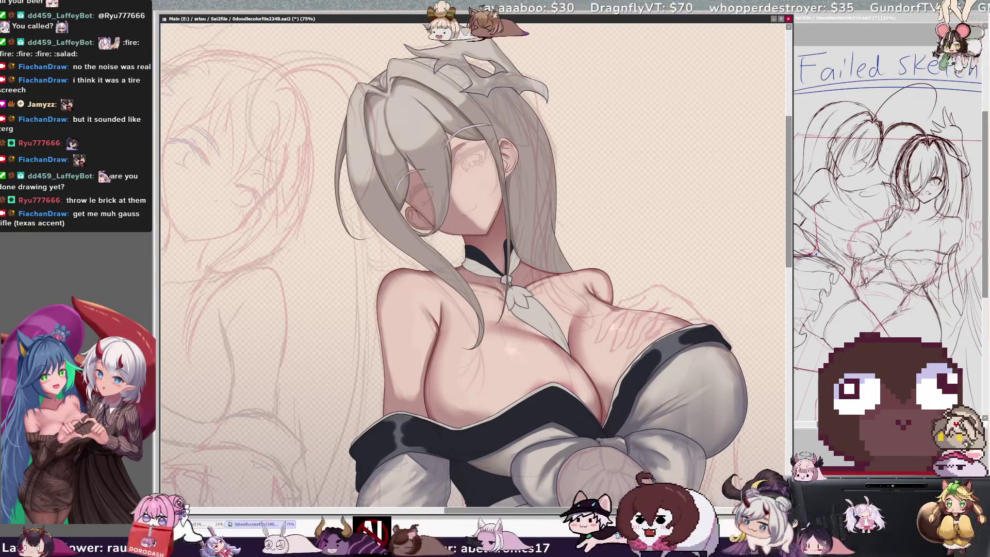
pyautogui.press('-')
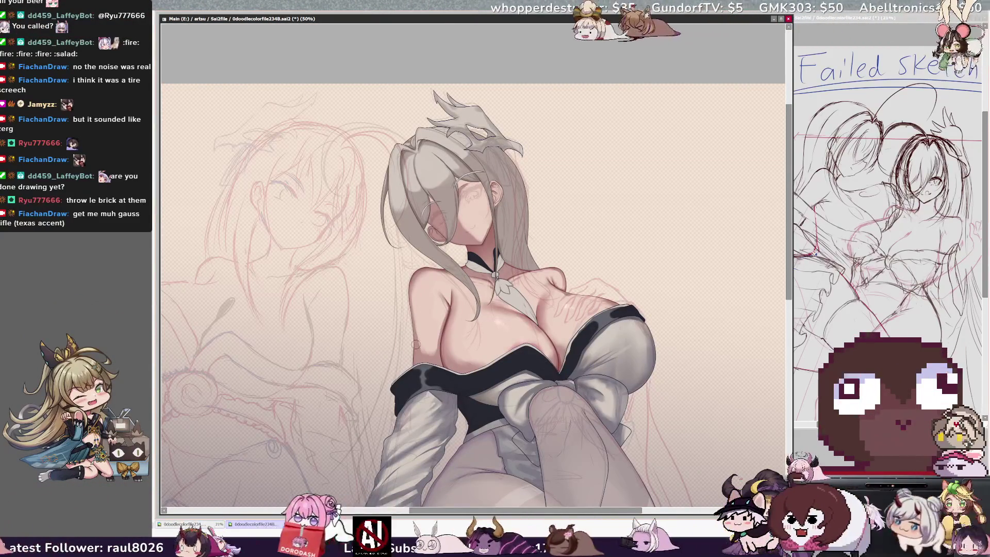
pyautogui.press('[')
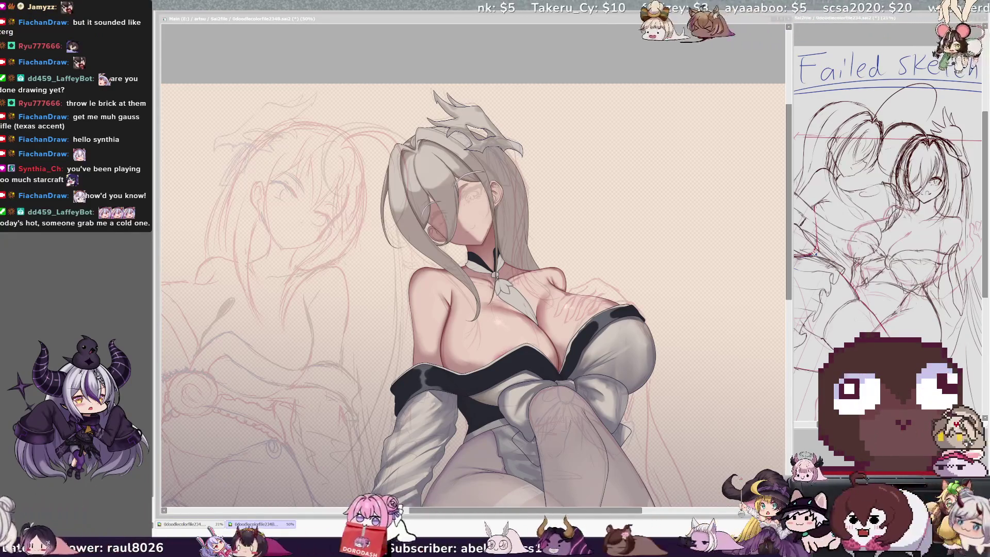
# - Paint shading on the skin, silver hair and grey strapless outfit on the render layers
pyautogui.click(662, 200)
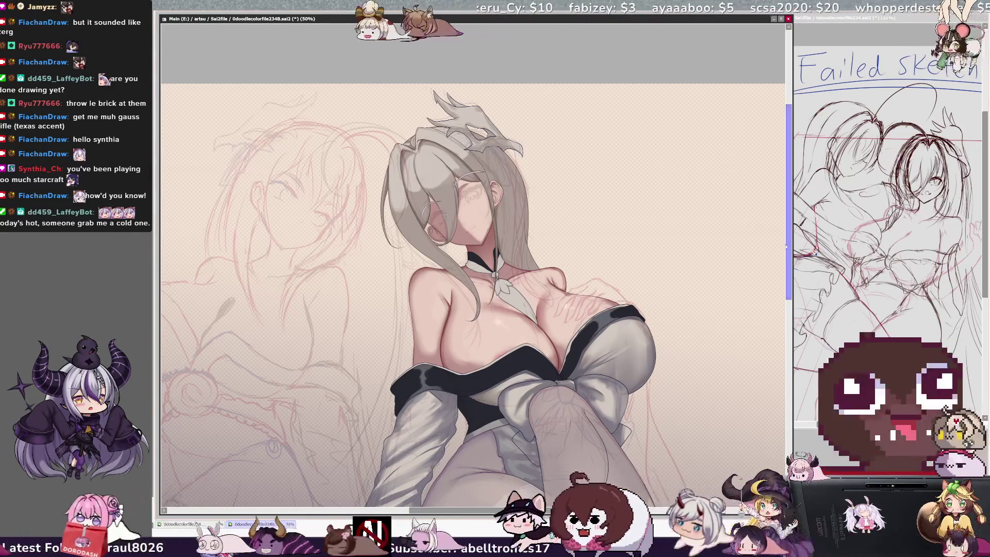
pyautogui.moveTo(789, 243); pyautogui.dragTo(789, 256)
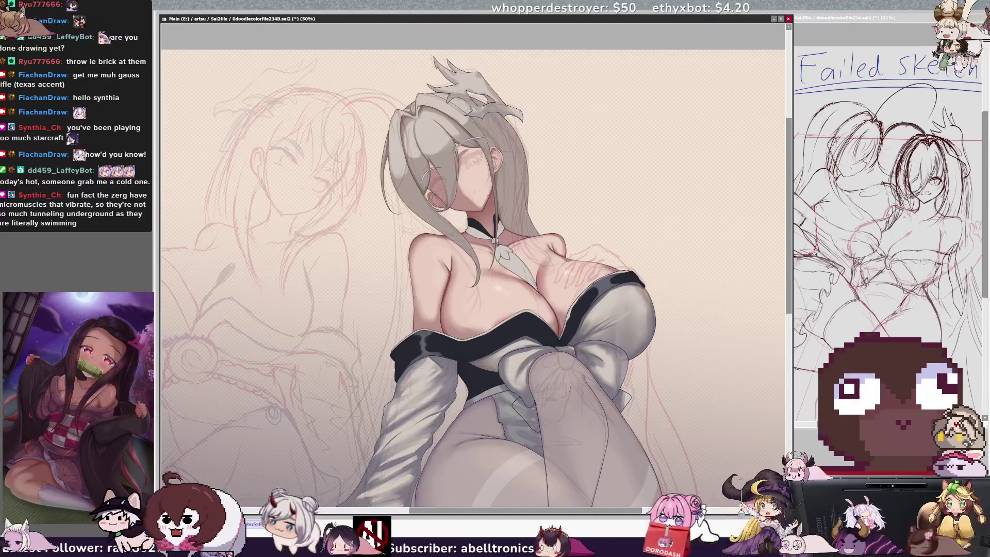
pyautogui.scroll(-2, 791, 311)
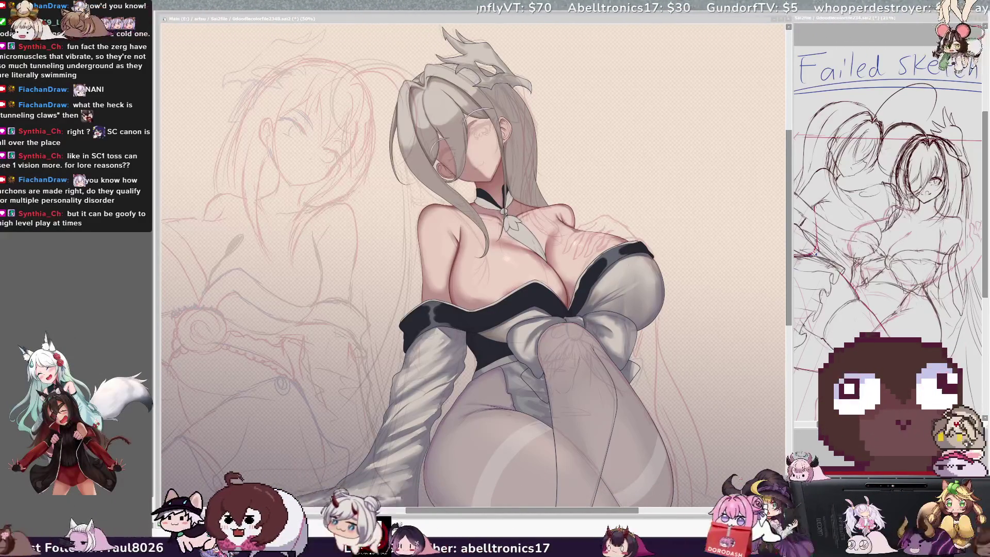
# - Refocus the main canvas and paint silver hair strands and grey bodice shading
pyautogui.hotkey('alt', 'Tab')
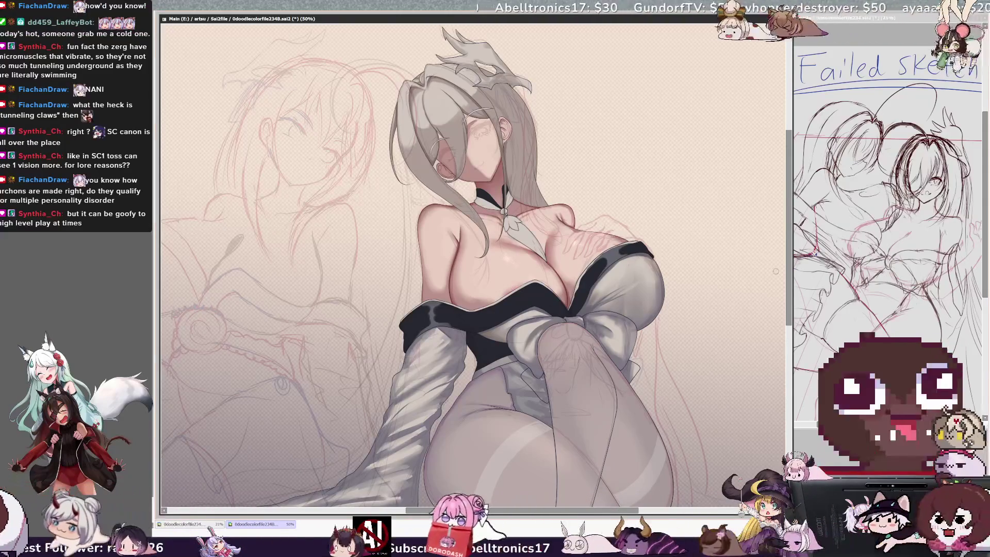
pyautogui.scroll(-1, 788, 265)
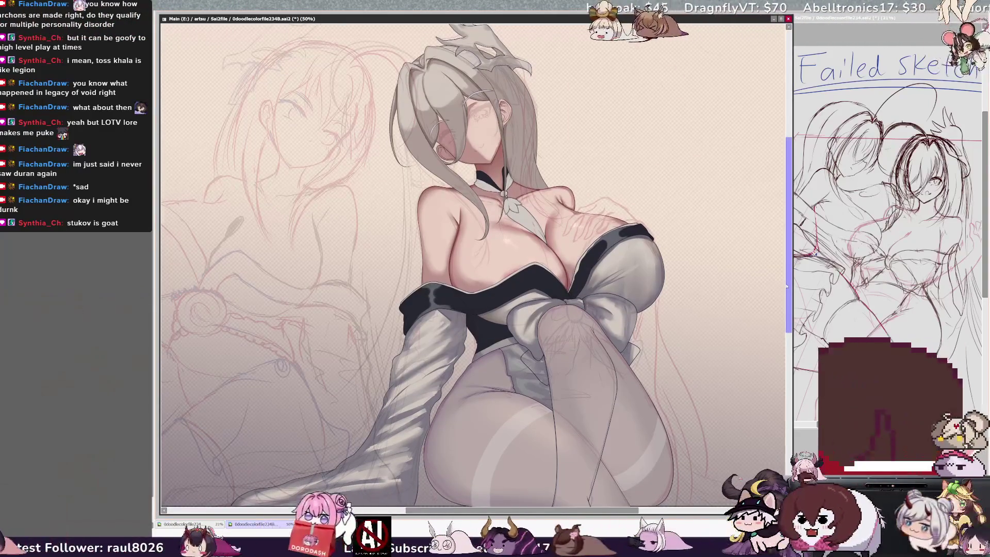
# - Flip the canvas horizontally to check balance, flip it back, and nudge the view right
pyautogui.press('h')
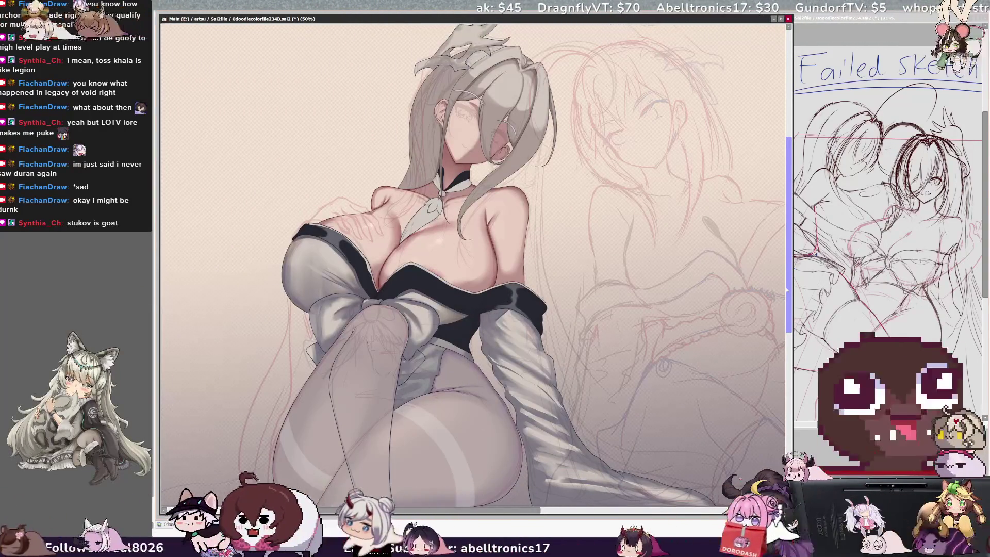
pyautogui.press('h')
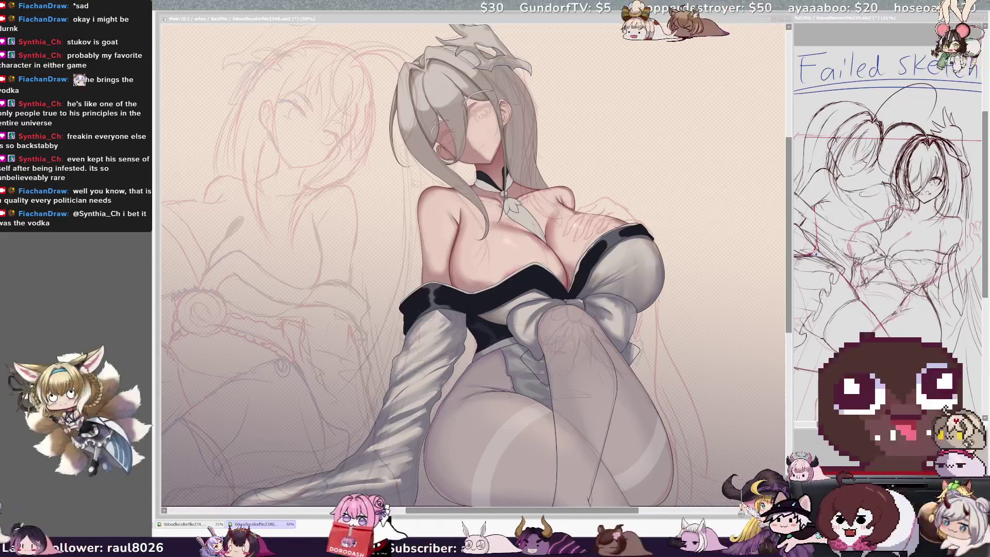
pyautogui.moveTo(767, 302); pyautogui.dragTo(776, 302)
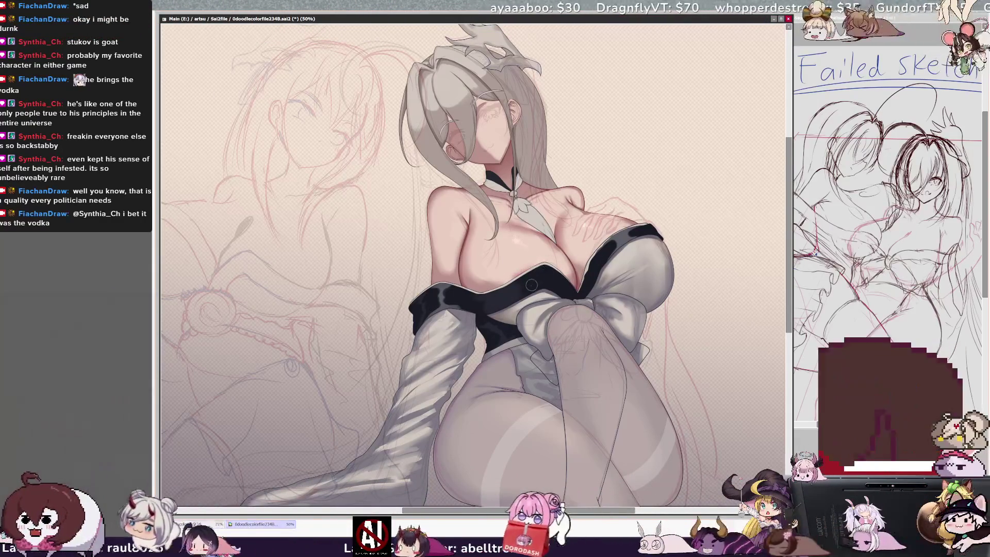
# - On Layer9 with a smaller brush, shade the stockings, bow-front bodice and shoulders
pyautogui.press('[')
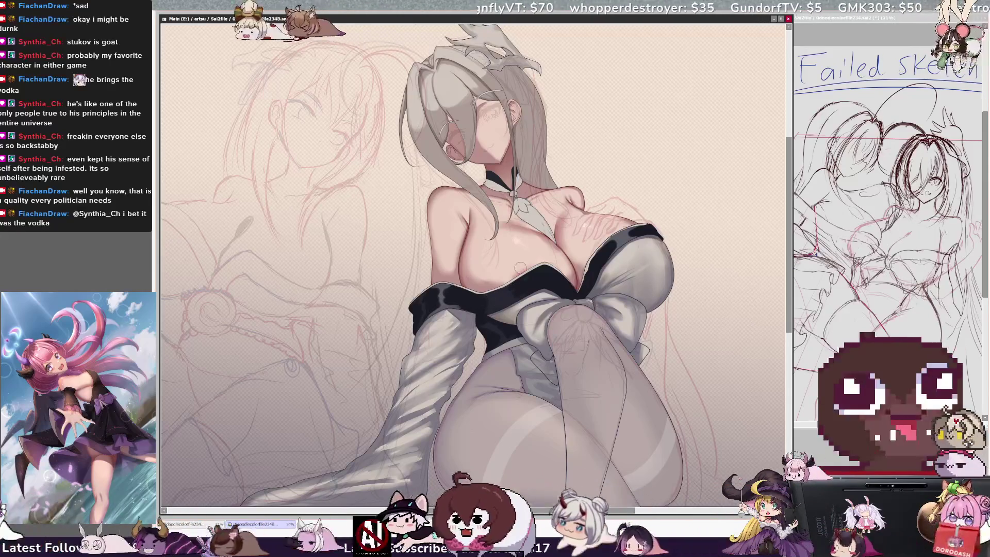
pyautogui.keyDown('ctrl'); pyautogui.keyDown('shift'); pyautogui.click(639, 242); pyautogui.keyUp('shift'); pyautogui.keyUp('ctrl')
pyautogui.press('[')
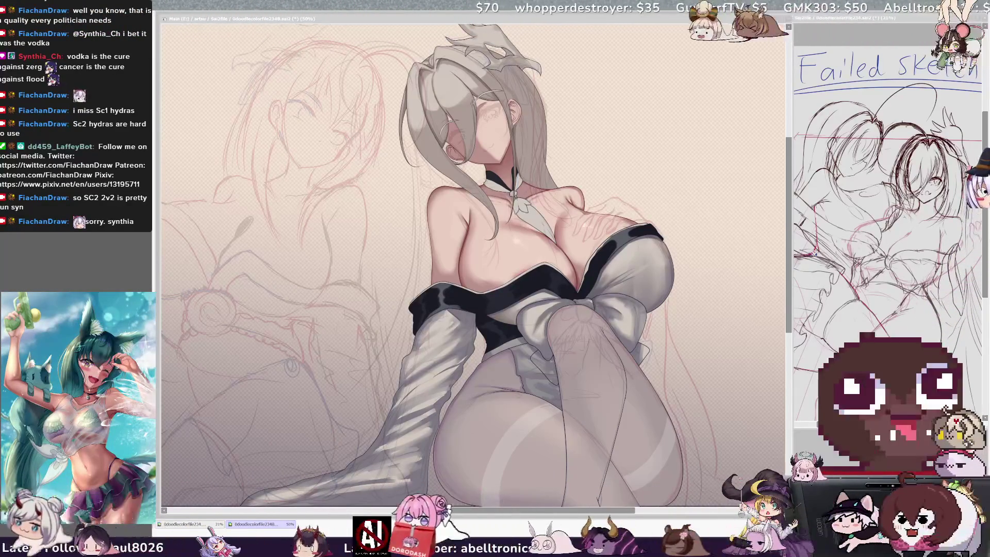
pyautogui.moveTo(550, 515); pyautogui.dragTo(565, 514)
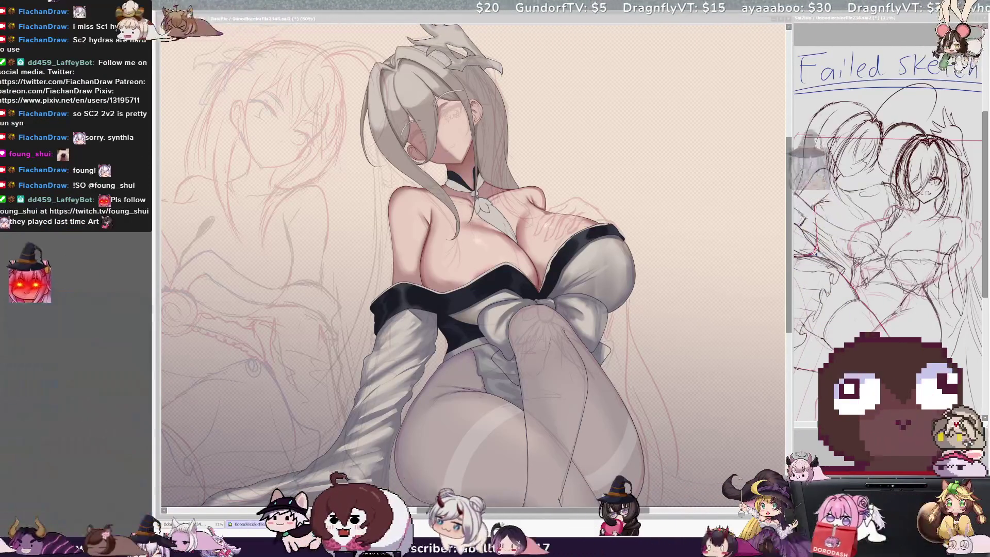
pyautogui.scroll(-1, 477, 246)
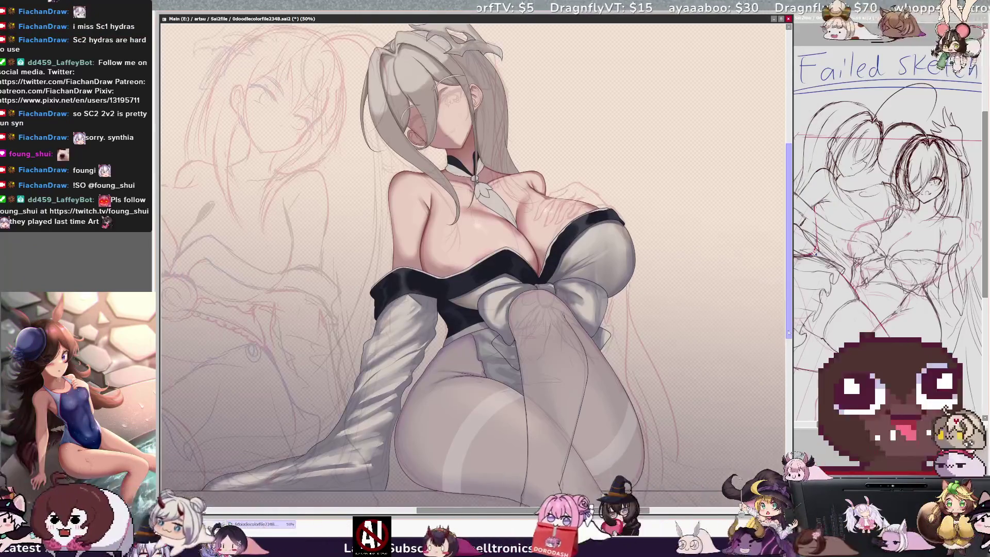
# - Pan and zoom the view from 50% to 100%, centred on the chest and bow
pyautogui.hscroll(2, 702, 430)
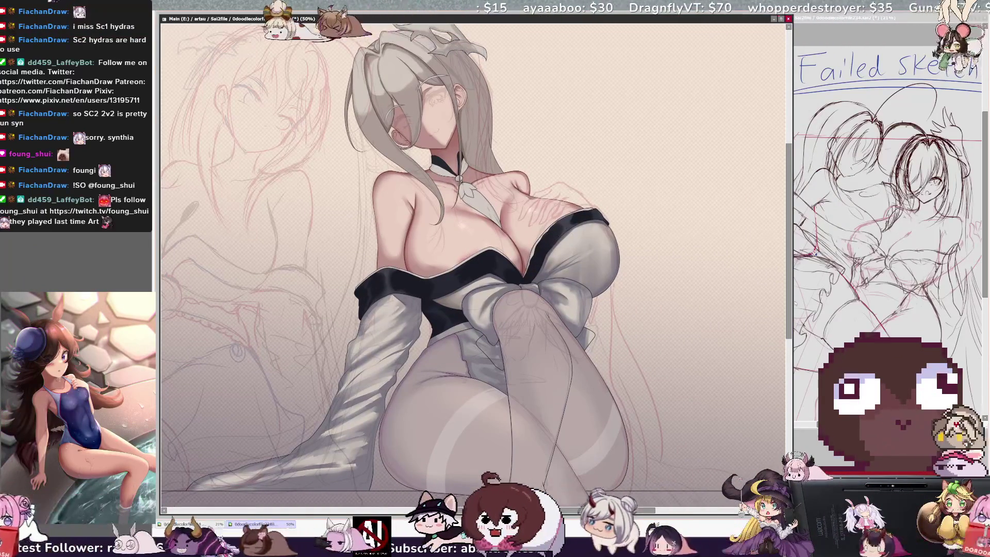
pyautogui.scroll(1, 792, 305)
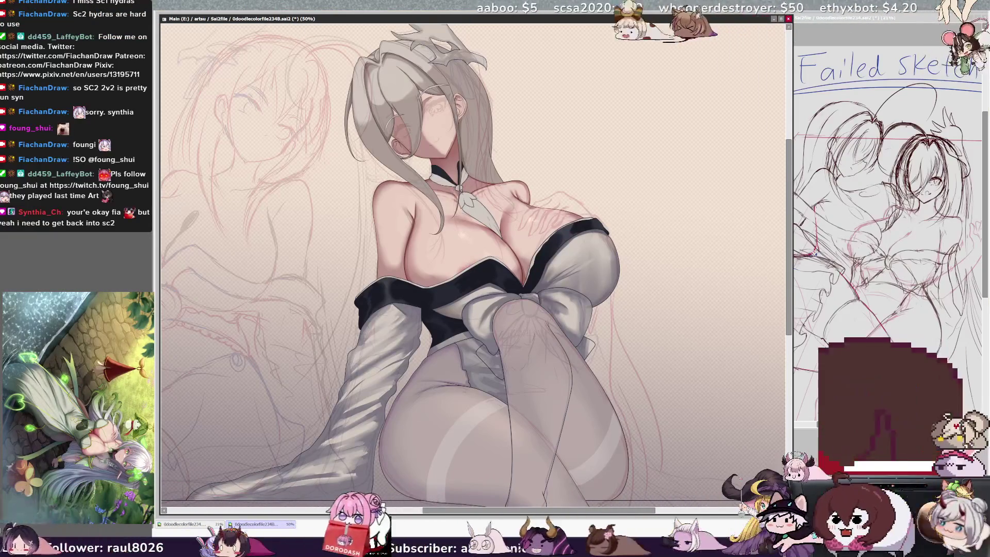
pyautogui.hscroll(2, 412, 247)
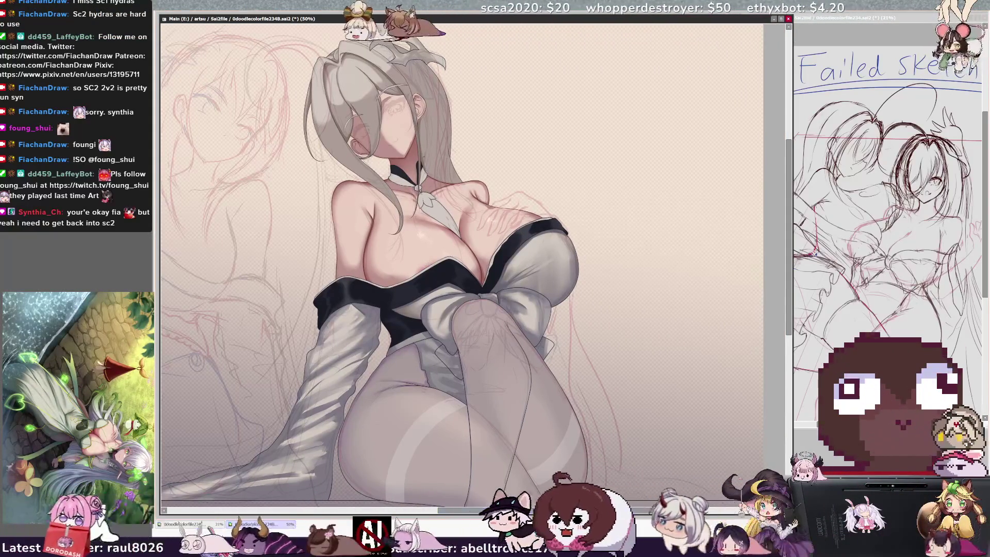
pyautogui.scroll(3, 449, 248)
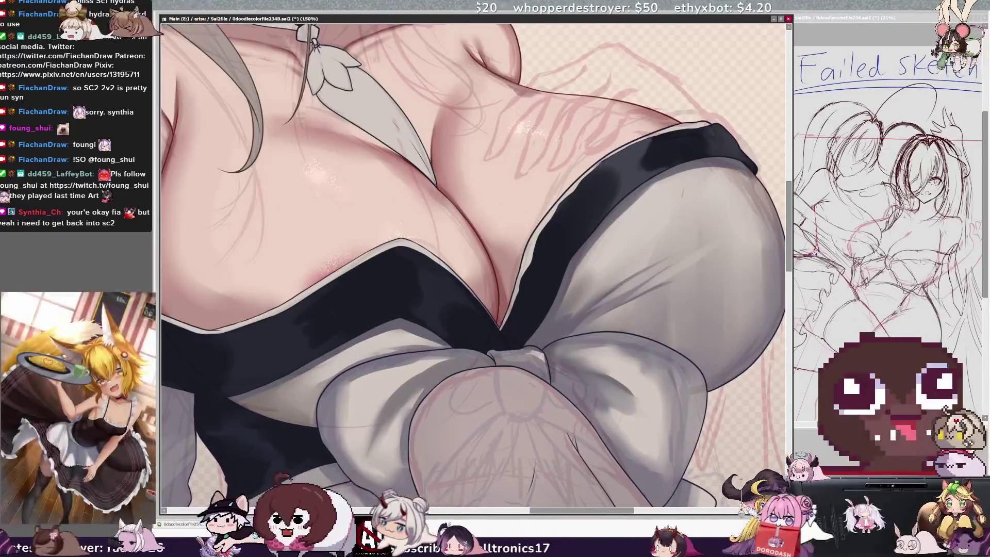
# - Shade the chest skin, black bodice band and grey bow at the close-up view
pyautogui.scroll(2, 449, 247)
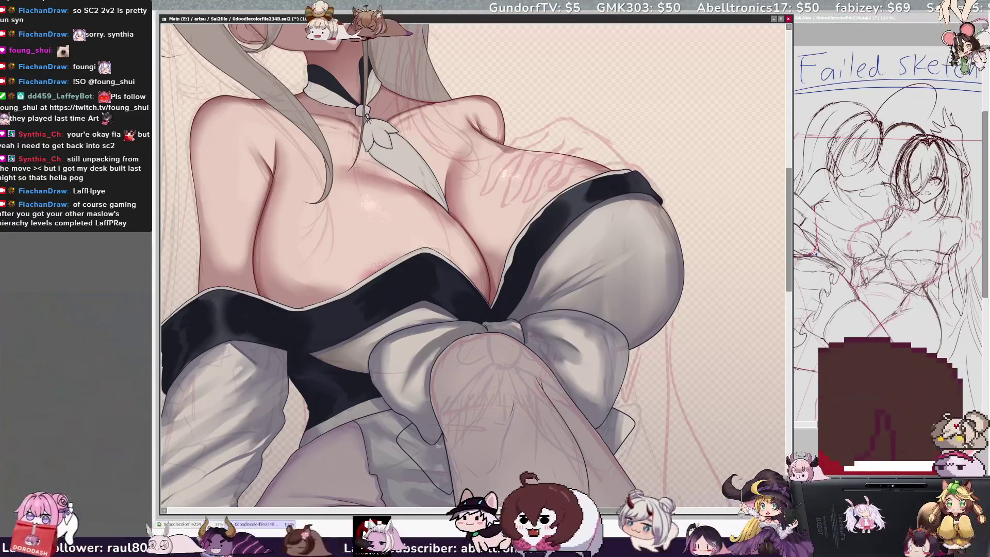
pyautogui.press('[')
pyautogui.press('[')
pyautogui.press('[')
pyautogui.press('[')
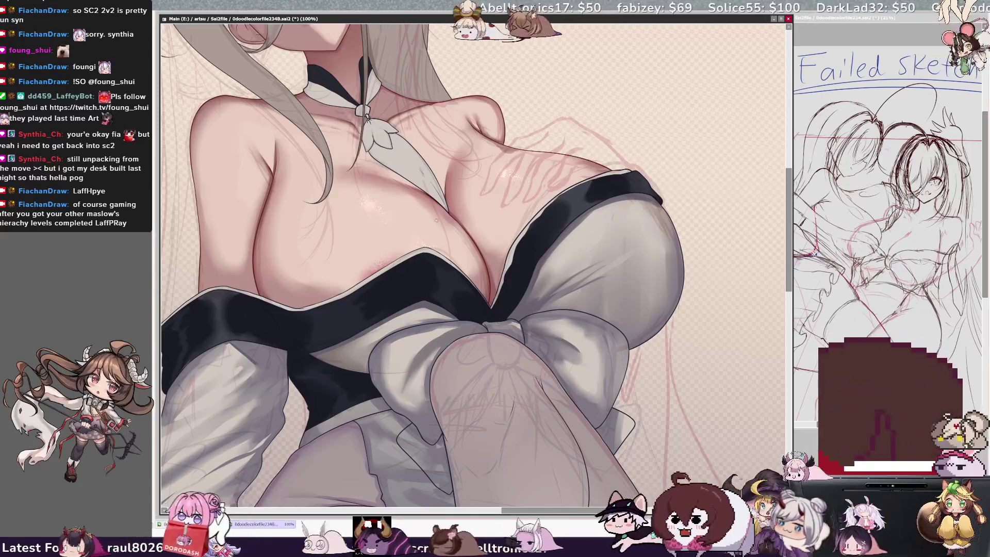
# - Reduce the brush to 14.0 and blend small skin shading strokes along the neckline
pyautogui.press('[')
pyautogui.press('[')
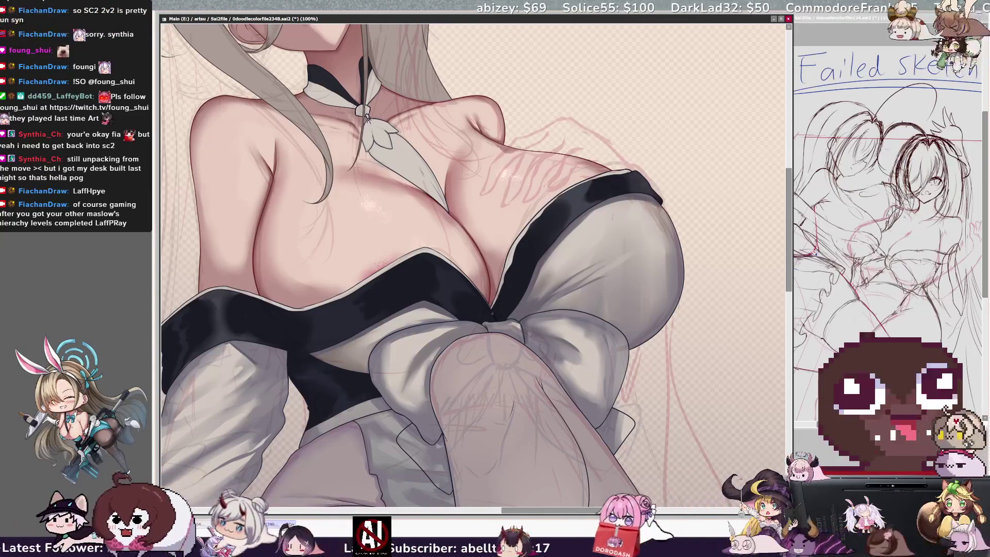
pyautogui.press('[')
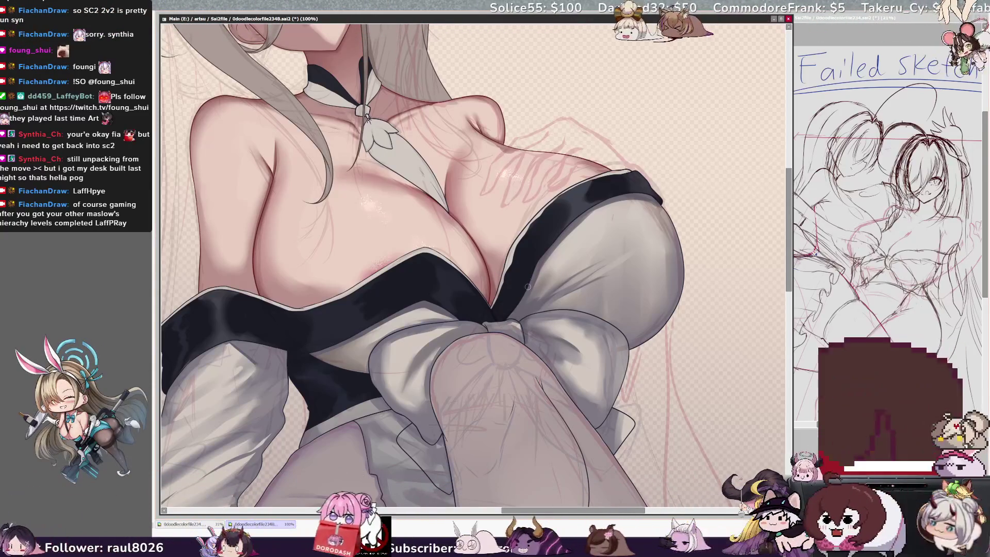
pyautogui.press('[')
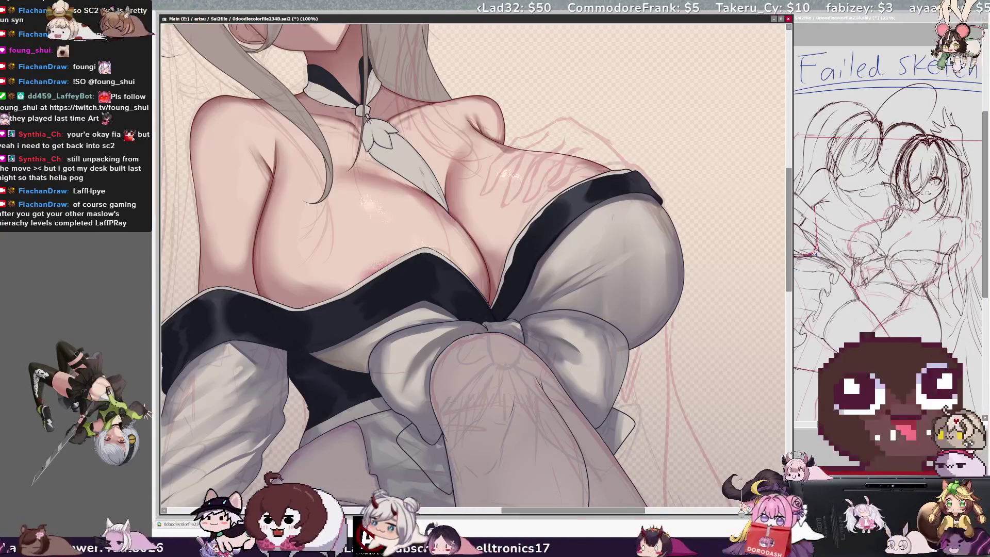
pyautogui.press('[')
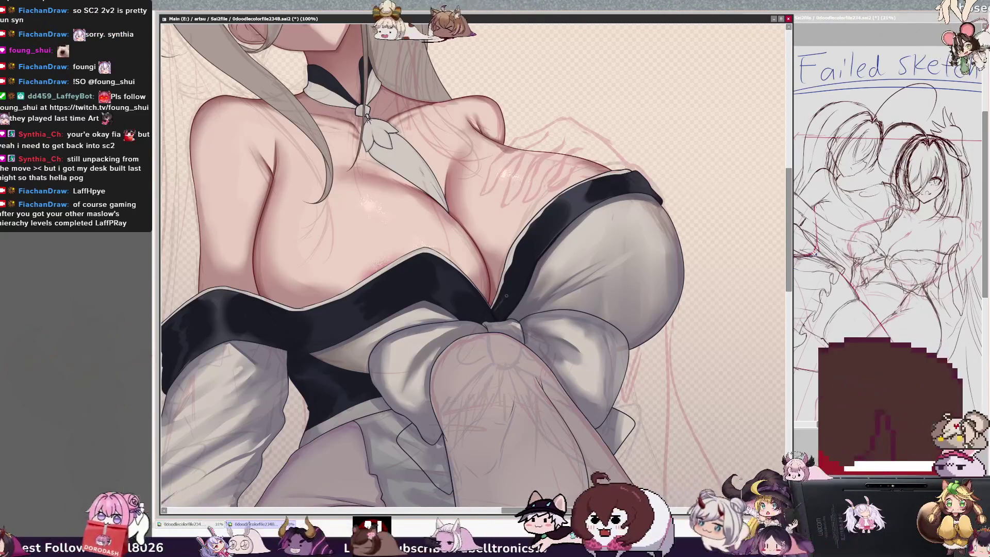
pyautogui.moveTo(514, 296); pyautogui.dragTo(503, 302)
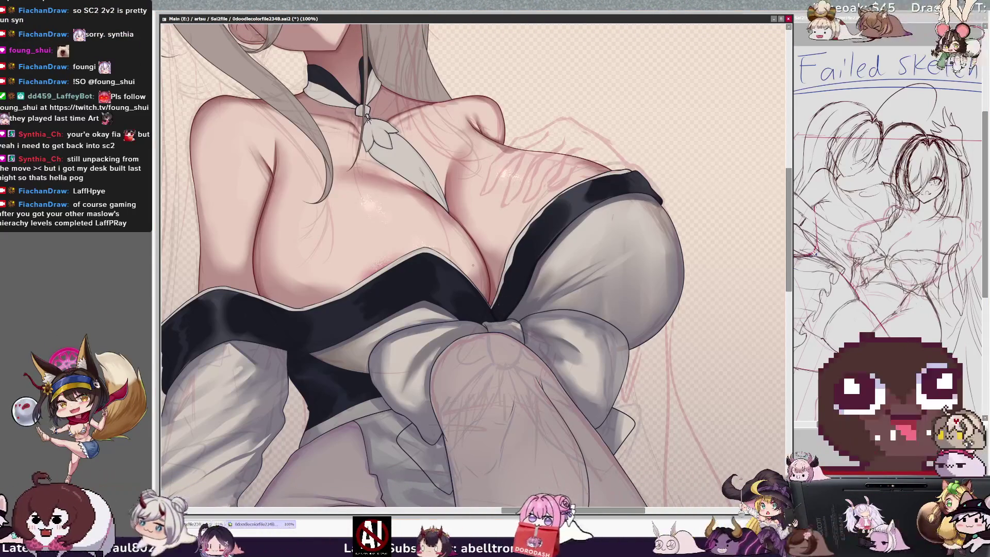
# - Add thin grey highlights to the black strap near the bow, then tilt the canvas
pyautogui.moveTo(502, 336); pyautogui.dragTo(481, 333)
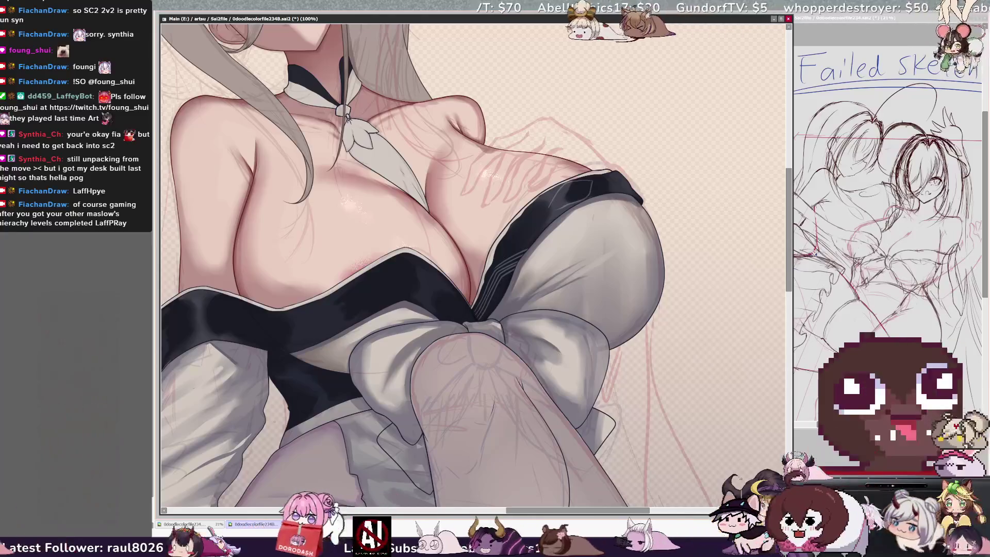
pyautogui.press('Delete')
pyautogui.press('Delete')
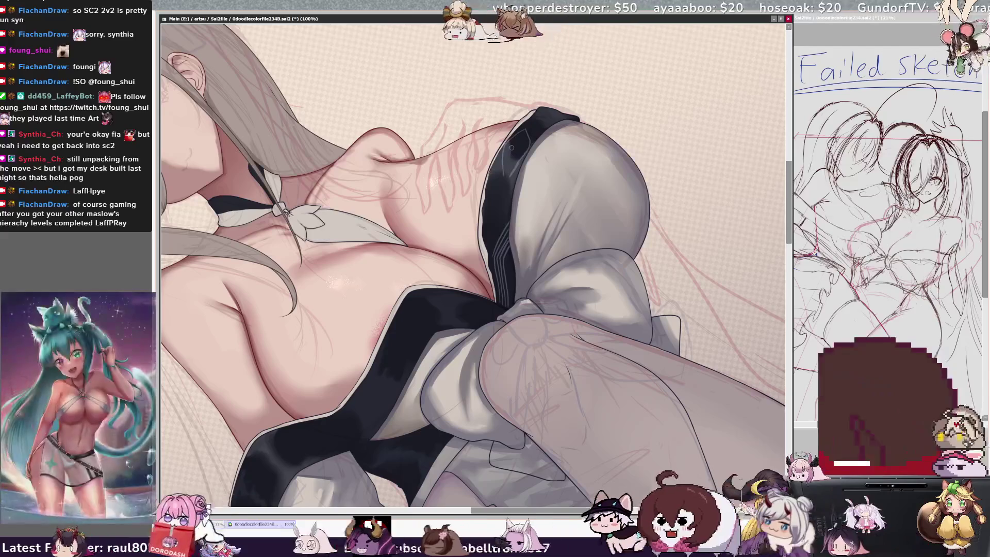
# - Select the strap's layer and paint grey sheen marks across the black band
pyautogui.keyDown('ctrl'); pyautogui.keyDown('shift'); pyautogui.click(522, 147); pyautogui.keyUp('shift'); pyautogui.keyUp('ctrl')
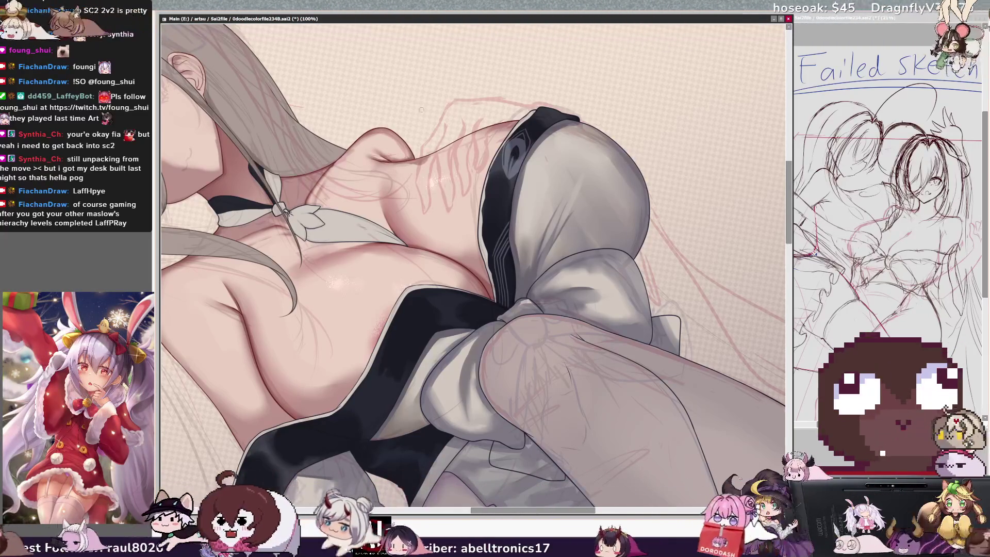
pyautogui.press('End')
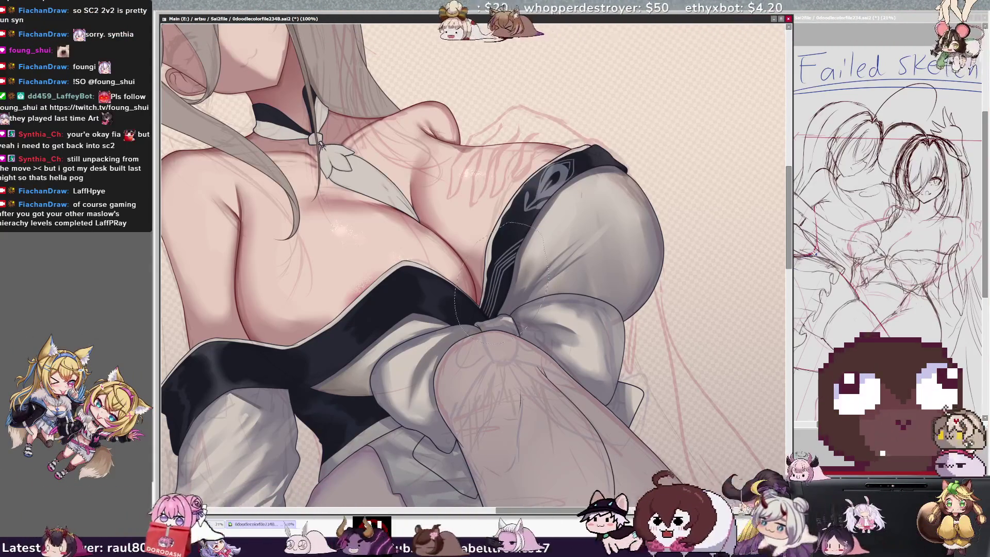
# - Shift and rotate the strap trim lines to follow its edge toward the bow, then select and deselect the strap
pyautogui.hotkey('ctrl', 't')
pyautogui.moveTo(516, 316); pyautogui.dragTo(514, 319)
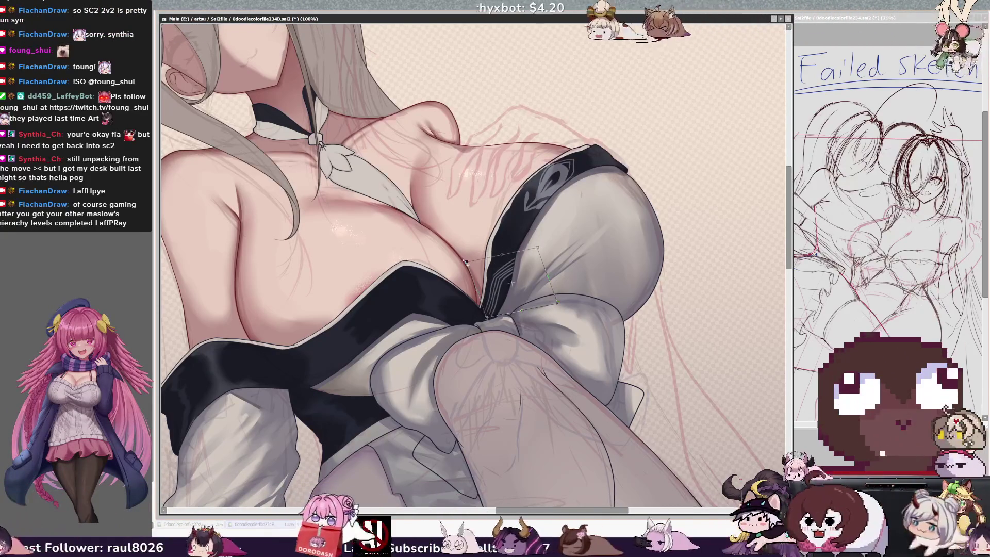
pyautogui.moveTo(486, 319); pyautogui.dragTo(484, 321)
pyautogui.press('Return')
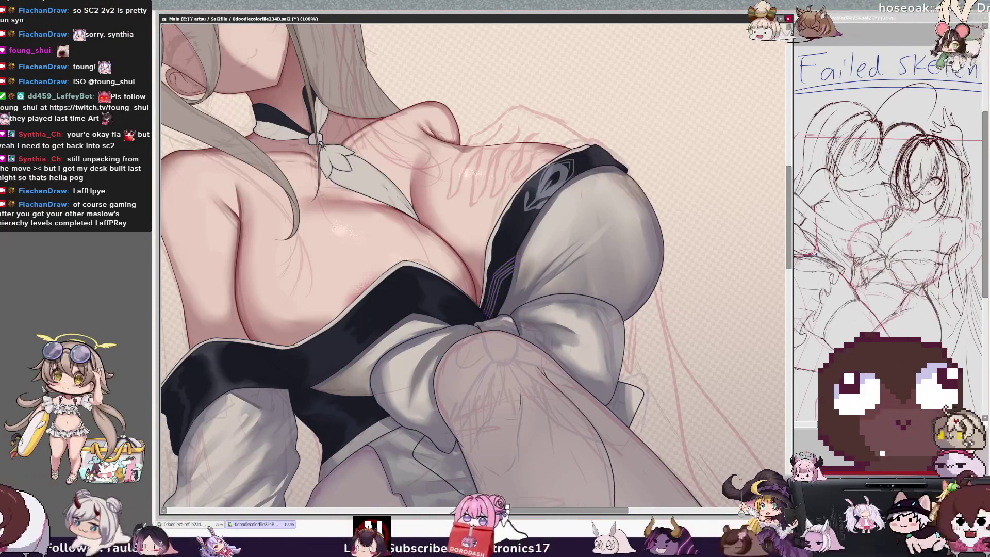
pyautogui.click(456, 308)
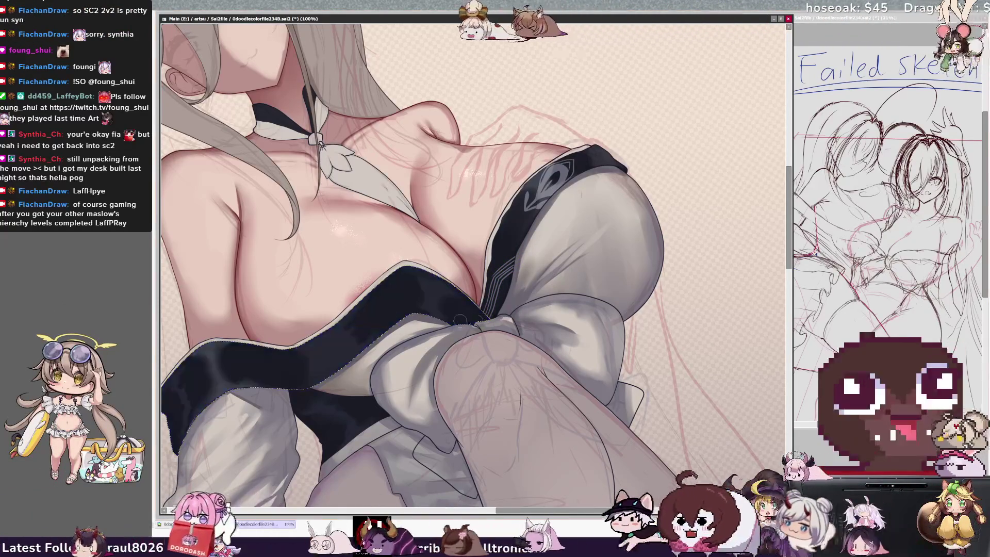
pyautogui.hotkey('ctrl', 'd')
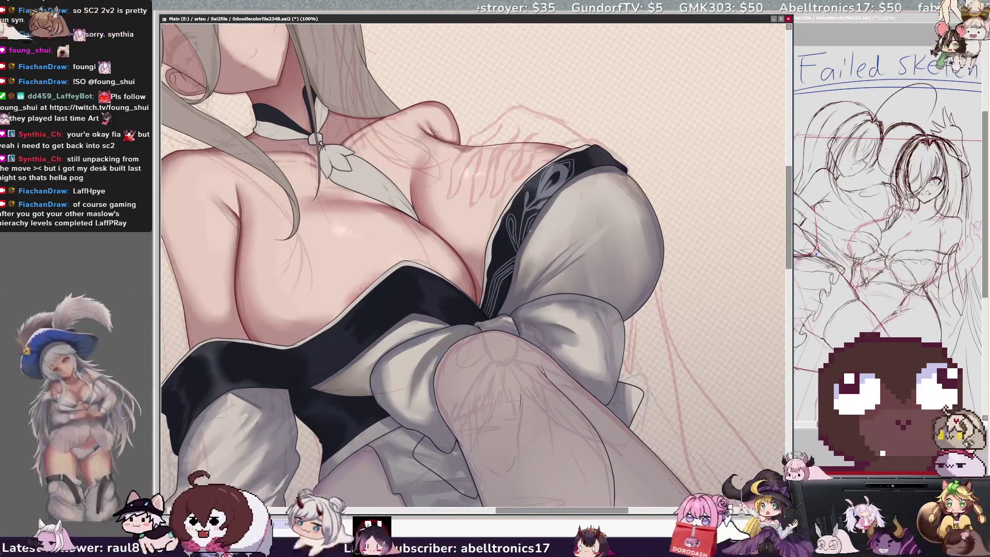
# - Zoom out to see the whole figure with the filigree-trimmed black strap
pyautogui.press('-')
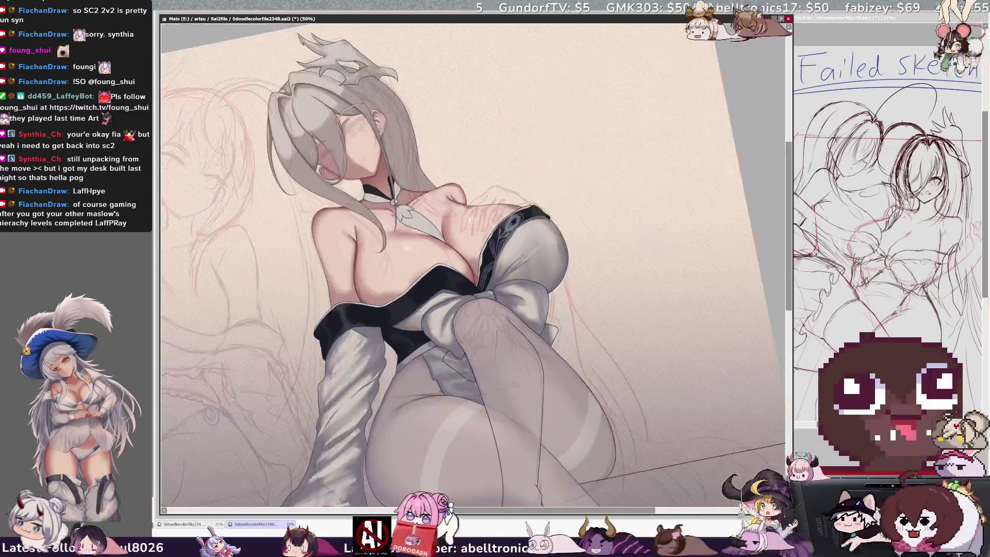
# - Reset the view rotation upright and zoom in to 75% on the chest and bow
pyautogui.press('Home')
pyautogui.press('+')
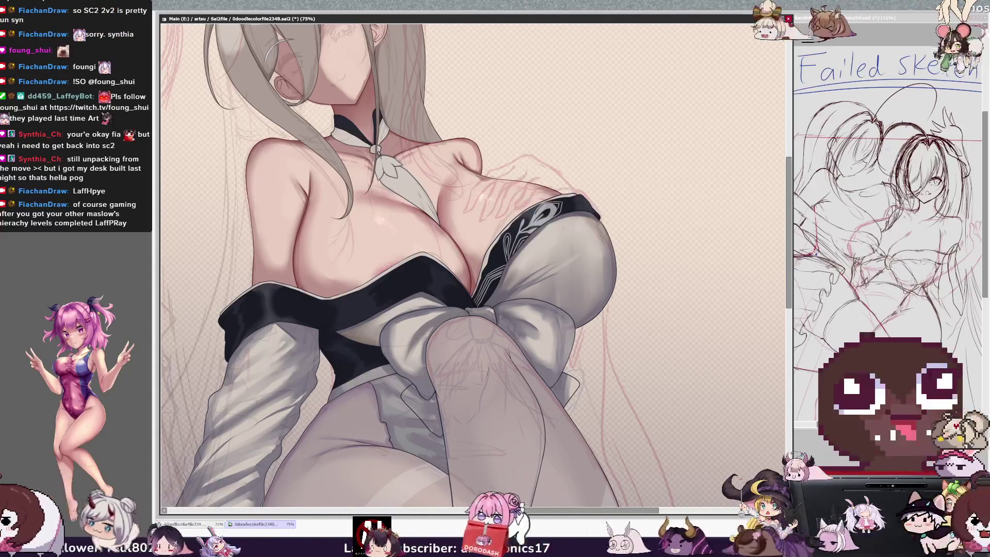
pyautogui.rightClick(373, 316)
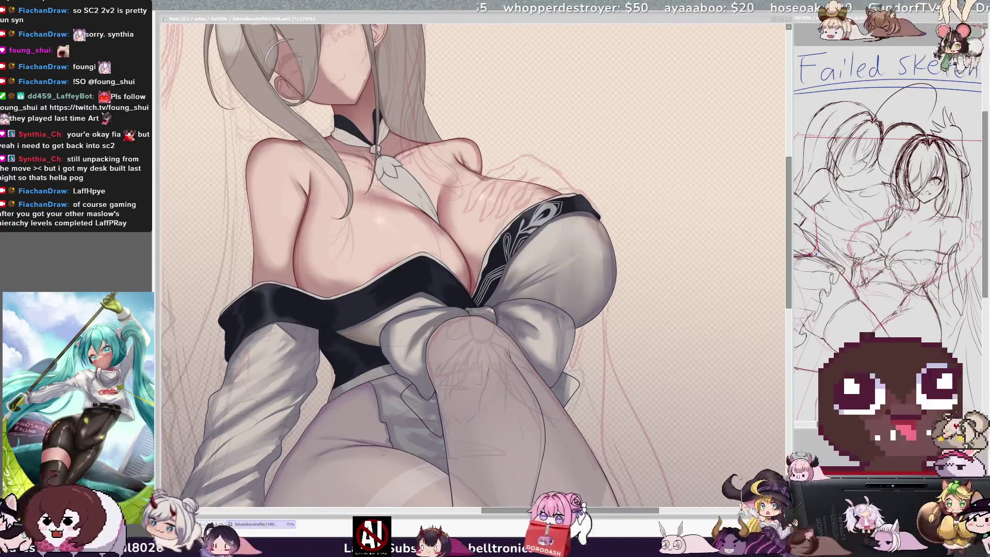
# - Focus the main illustration window and pan left to reveal more of the figure's left side
pyautogui.click(547, 250)
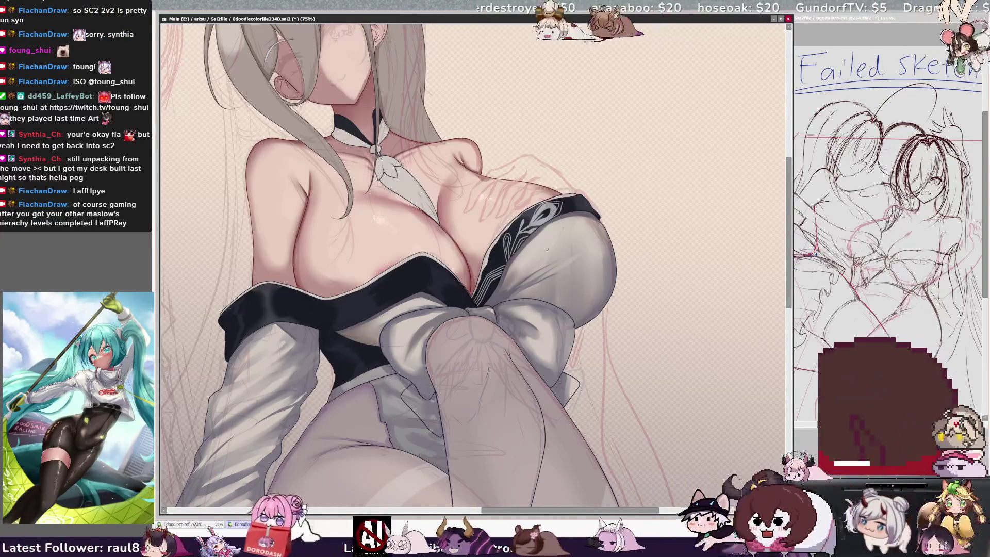
pyautogui.hscroll(-2, 473, 258)
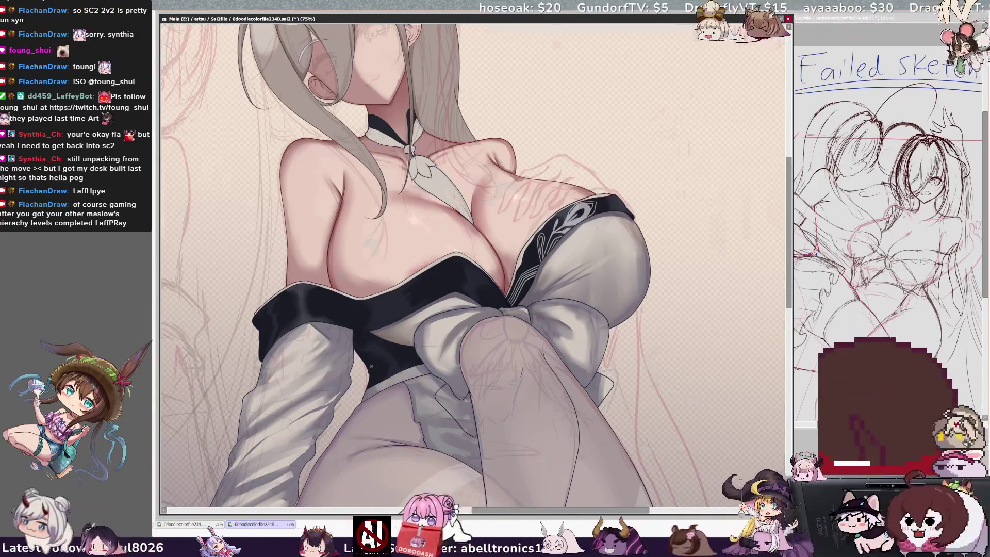
# - Rotate the view so the figure lies head-left, centred on the waist and beads
pyautogui.press('h')
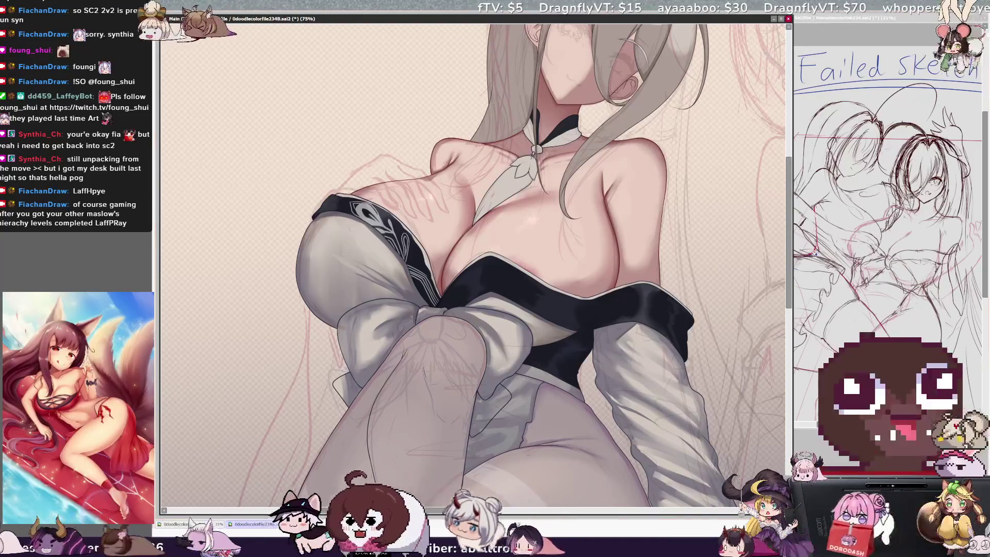
pyautogui.click(559, 356)
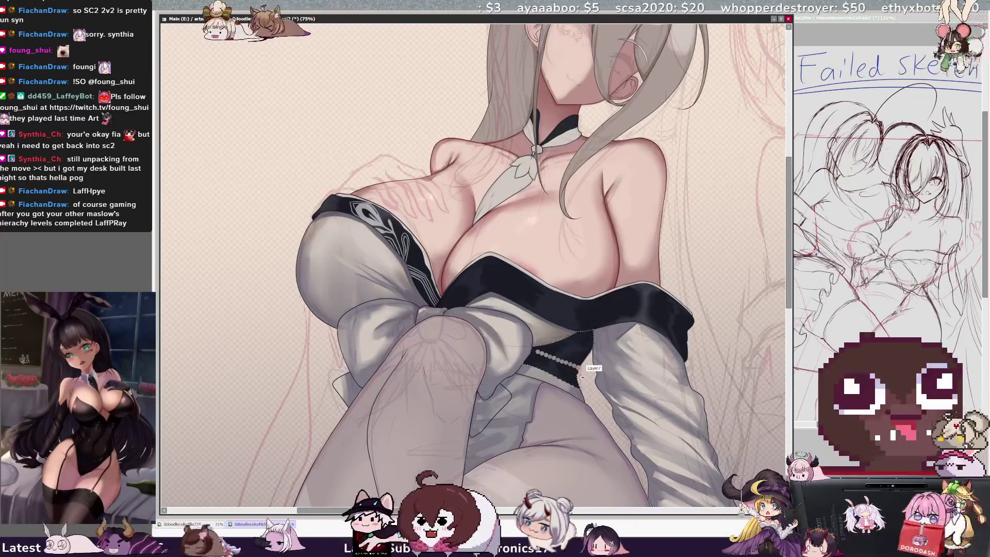
pyautogui.press('h')
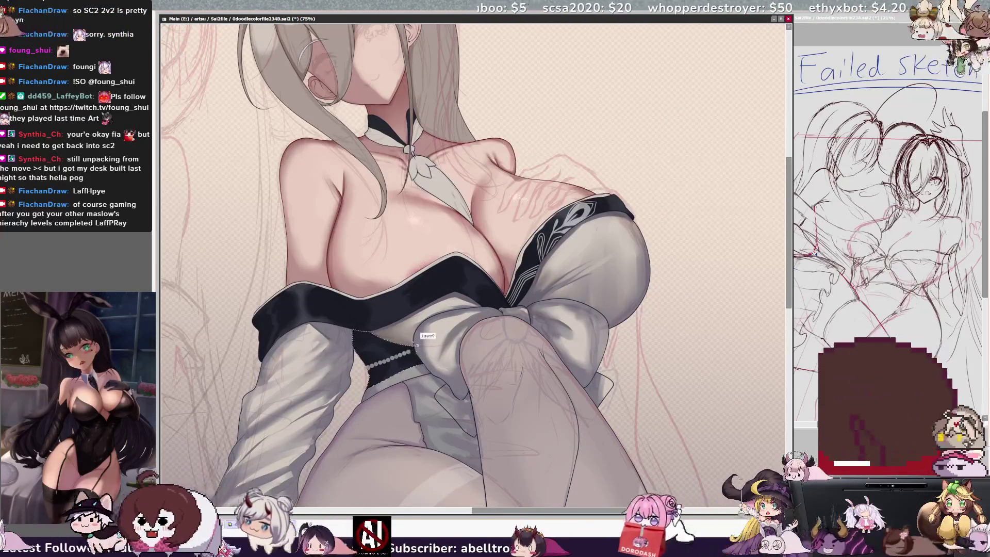
pyautogui.moveTo(370, 387)
pyautogui.mouseDown()
pyautogui.moveTo(567, 454)
pyautogui.moveTo(665, 443)
pyautogui.mouseUp()
pyautogui.moveTo(591, 305); pyautogui.dragTo(534, 301)
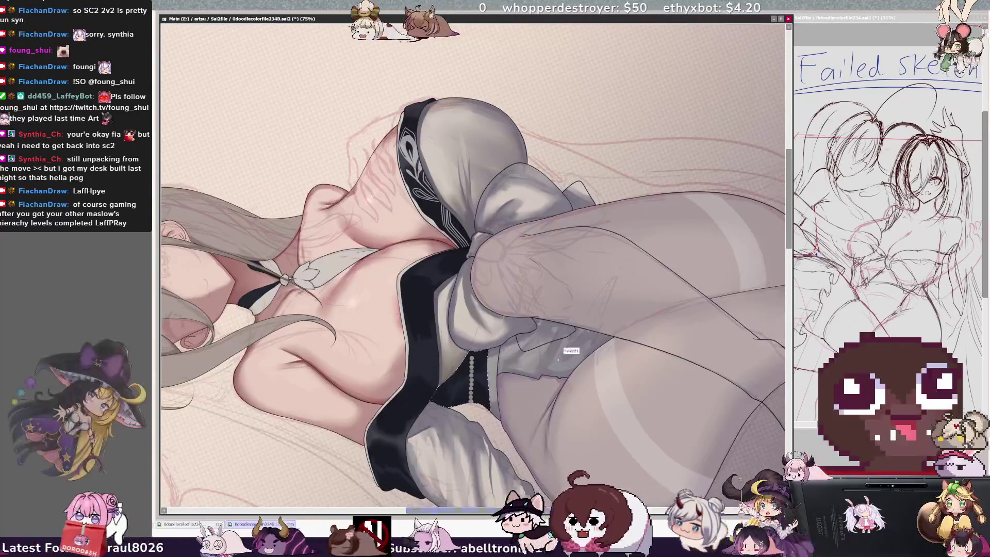
# - Undo and redo the bead chain below the waistband, then reset the view upright
pyautogui.hotkey('ctrl', 'z')
pyautogui.hotkey('ctrl', 'z')
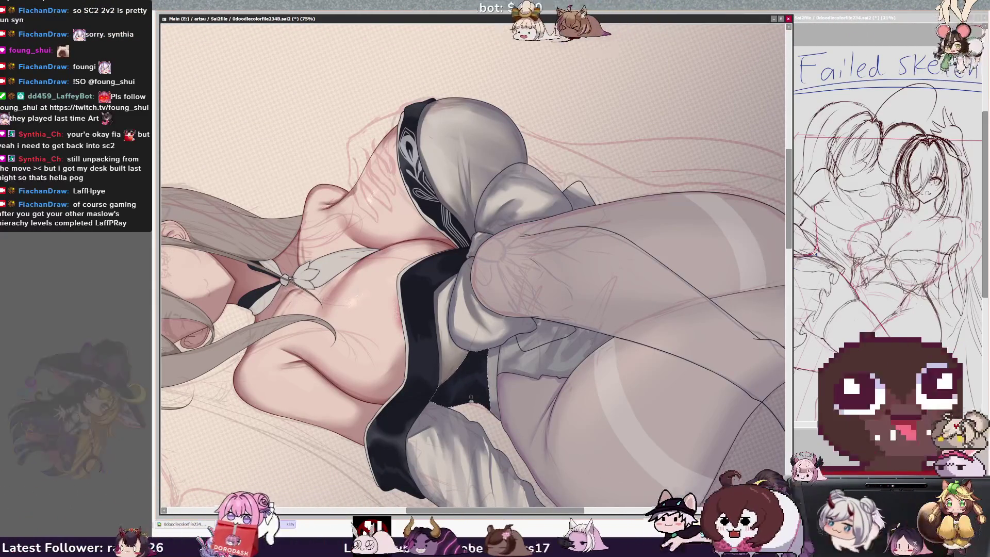
pyautogui.hotkey('ctrl', 'y')
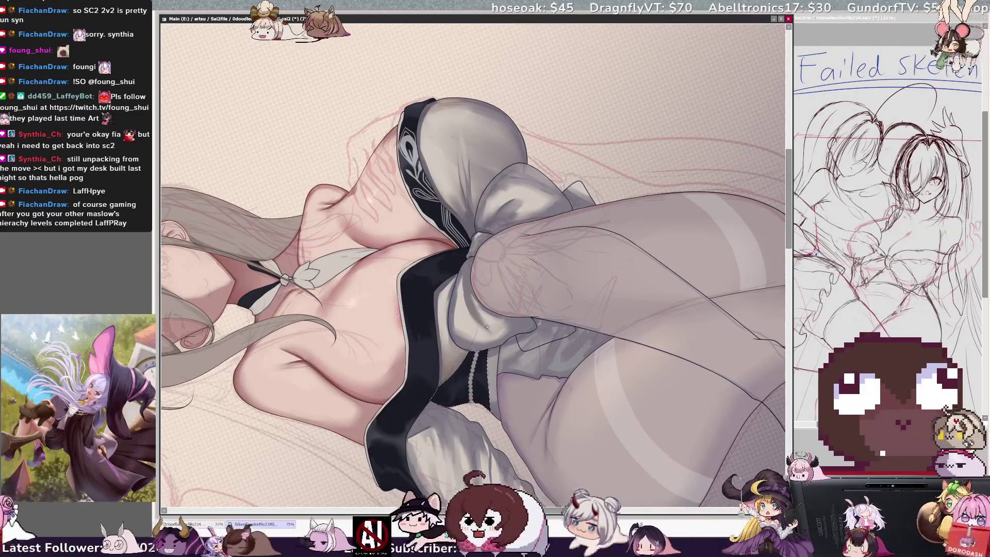
pyautogui.press('Home')
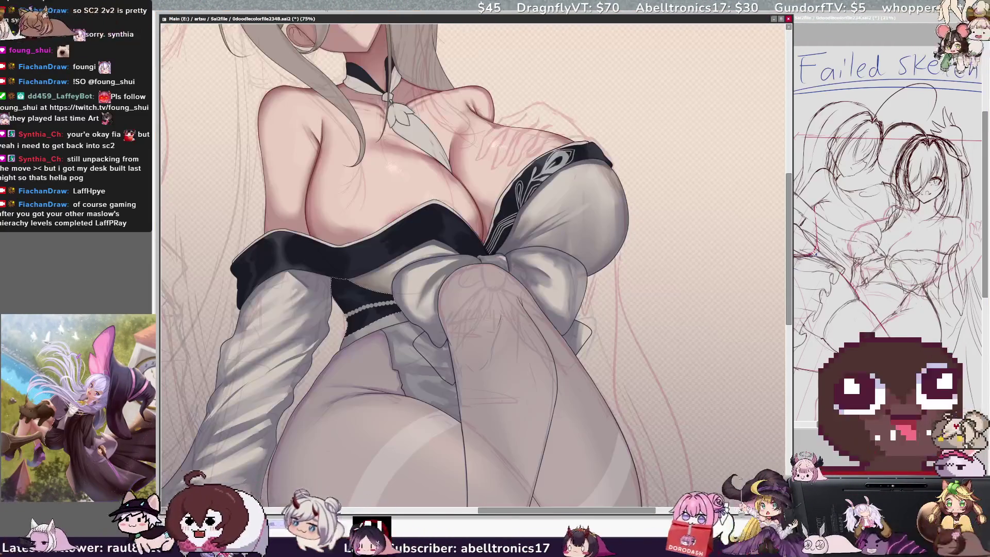
# - Toggle the mirror off again and rotate the view so the figure lies head-left
pyautogui.press('h')
pyautogui.press('h')
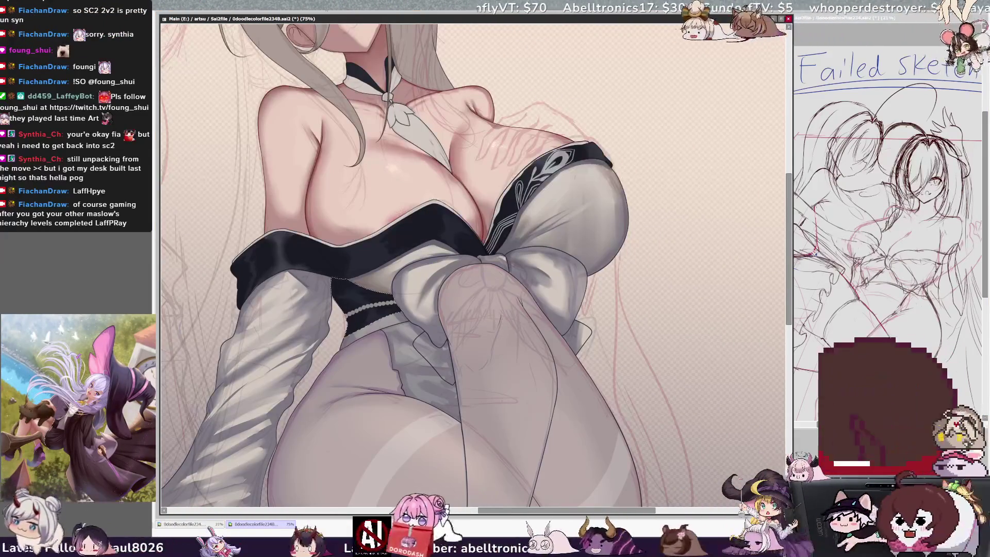
pyautogui.press('Delete')
pyautogui.press('Delete')
pyautogui.press('Delete')
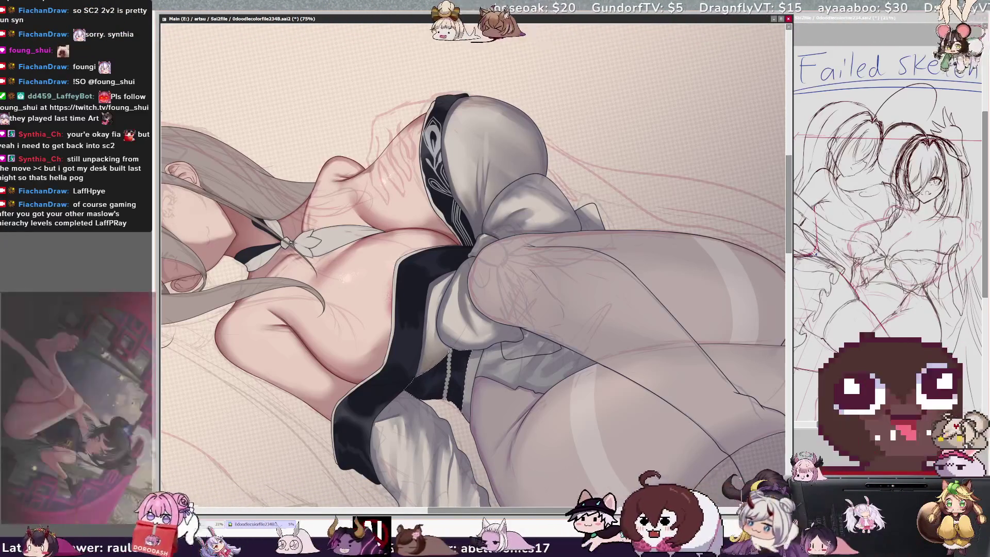
# - Reset the view rotation so the figure stands upright, centred on her torso
pyautogui.press('Home')
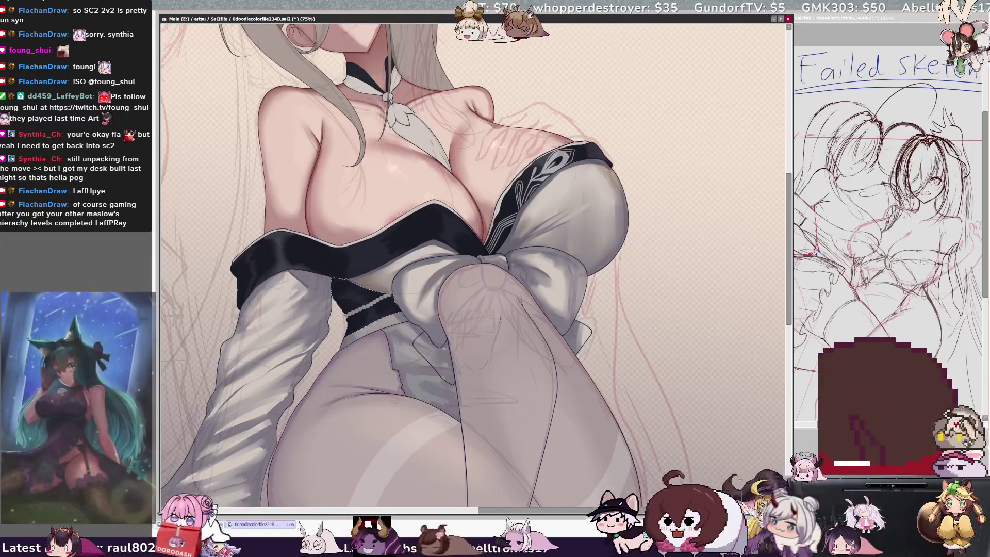
# - Mirror the view horizontally and pan along the horizontal scrollbar to centre the torso
pyautogui.press('h')
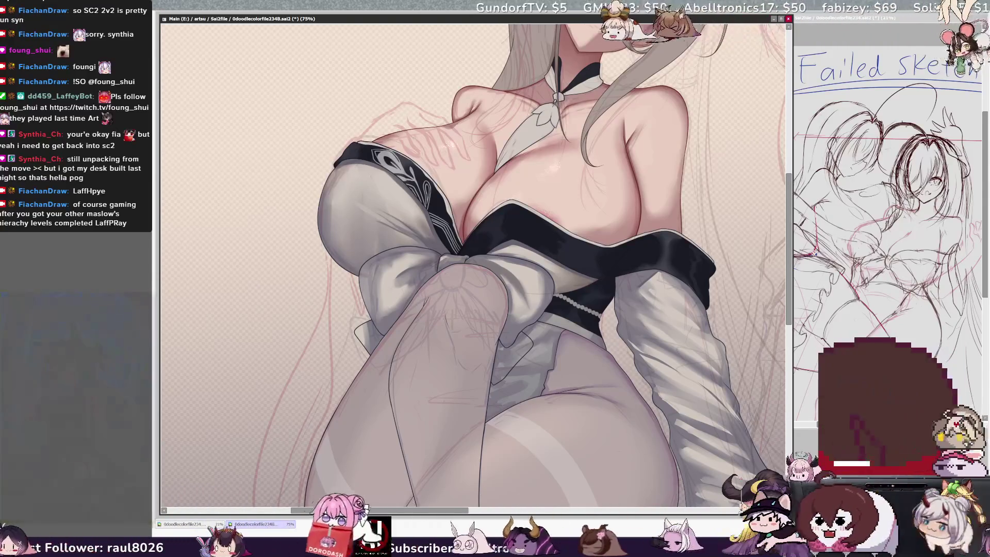
pyautogui.moveTo(458, 510); pyautogui.dragTo(485, 514)
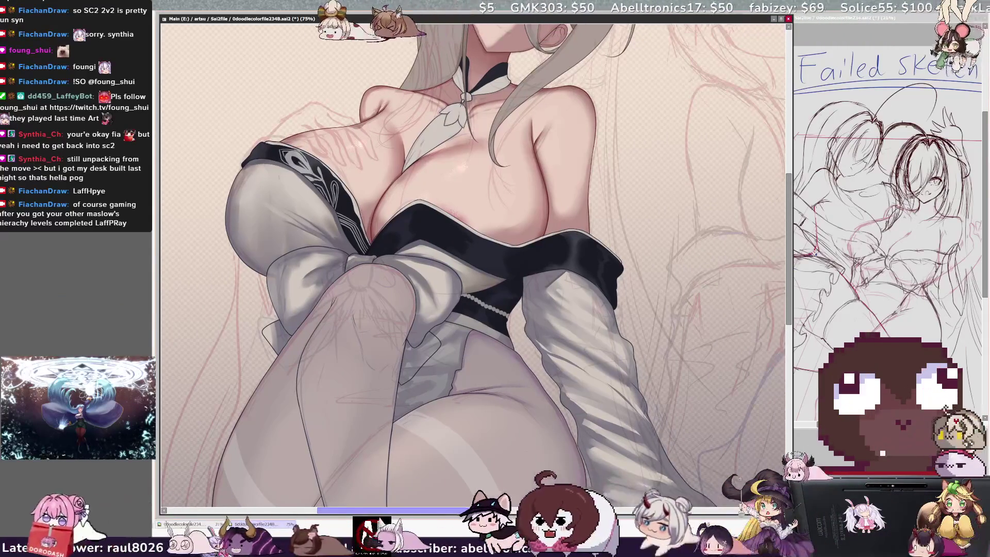
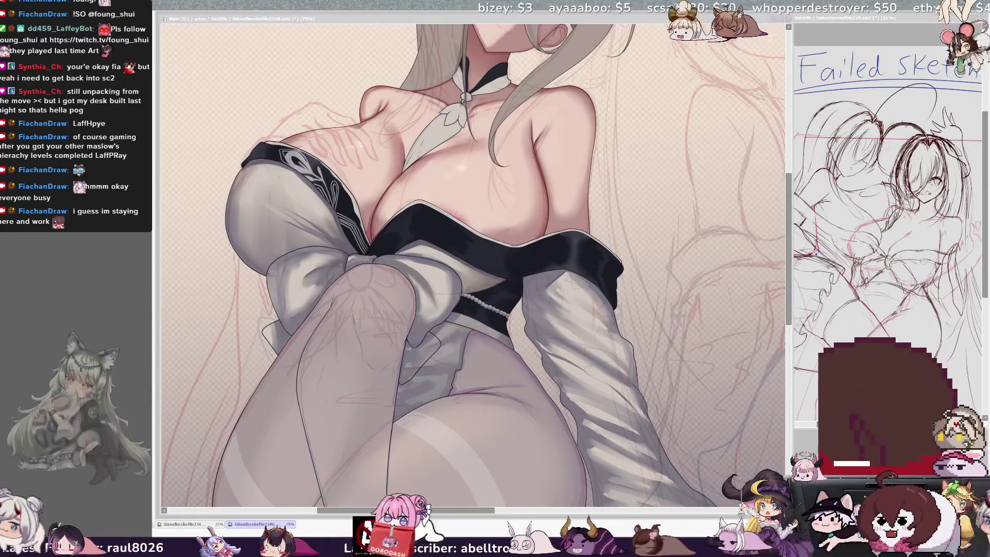
# - Push the girl's chest and torso a few pixels upward, leaving her head in place
pyautogui.click(551, 299)
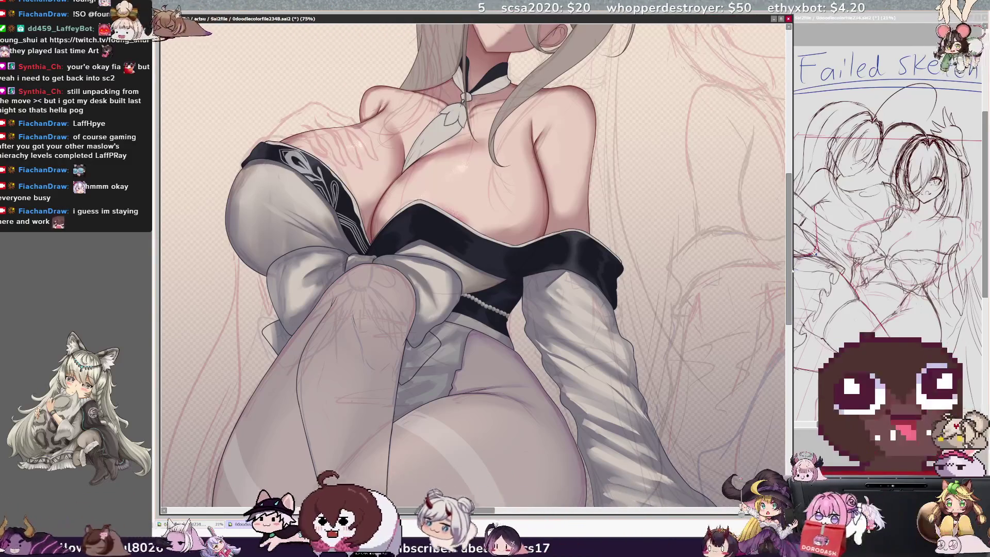
pyautogui.scroll(3, 553, 303)
pyautogui.moveTo(552, 310); pyautogui.dragTo(541, 302)
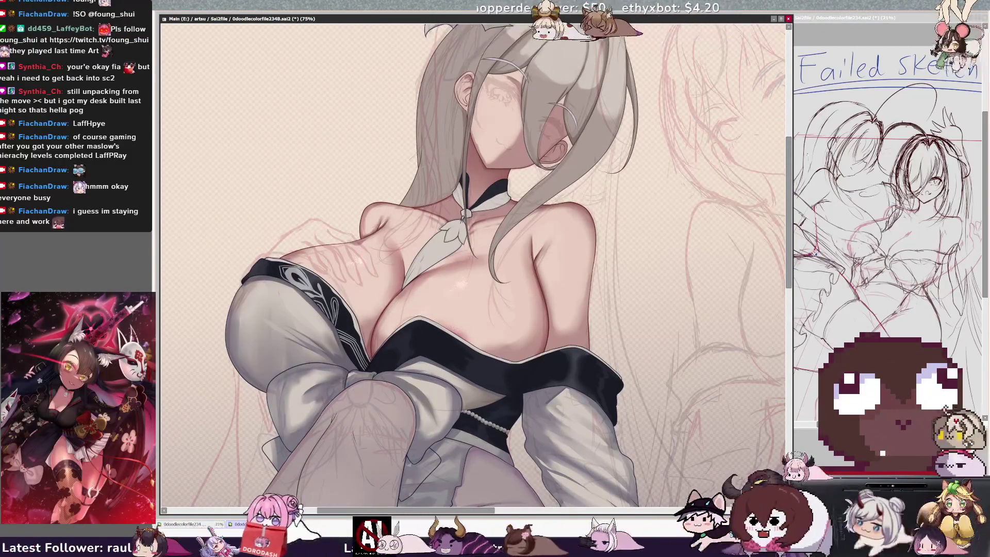
pyautogui.scroll(2, 472, 263)
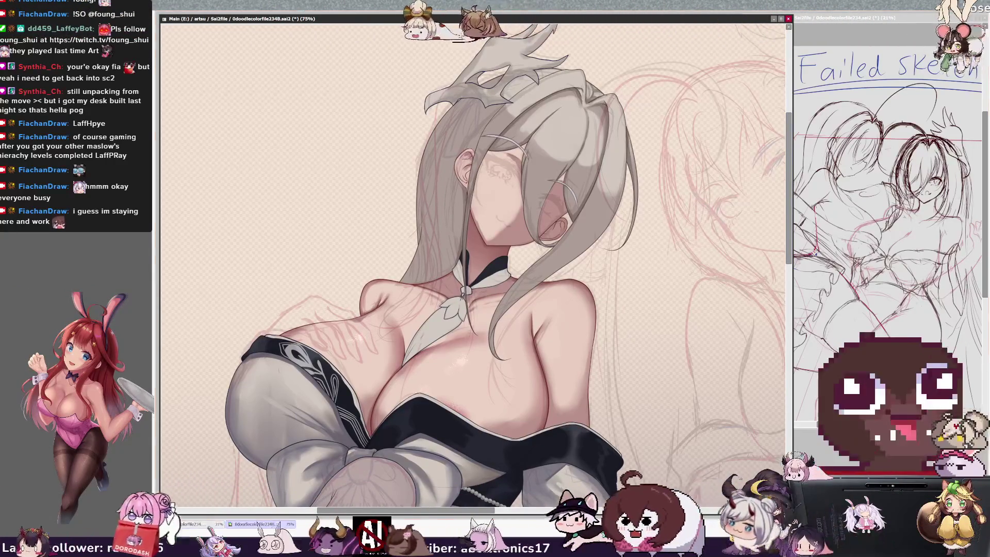
# - Zoom out and mirror the view to check proportions, then zoom in on the neck and scarf knot
pyautogui.press('-')
pyautogui.press('-')
pyautogui.press('-')
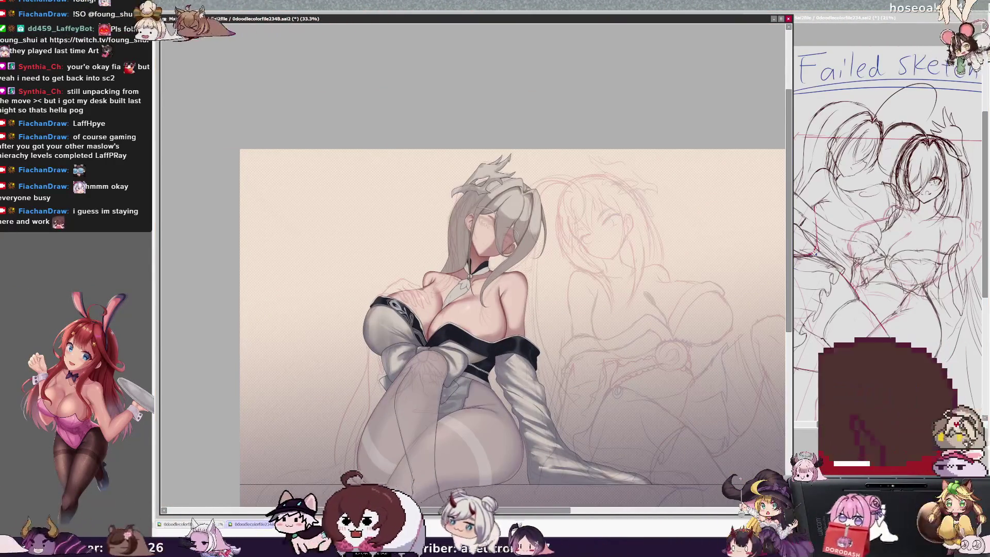
pyautogui.press('h')
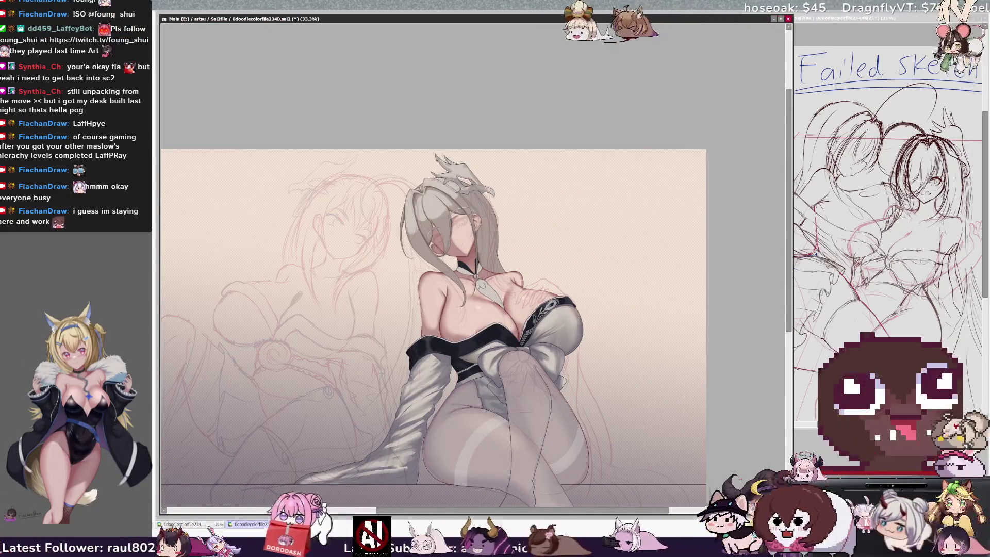
pyautogui.press('h')
pyautogui.press('Home')
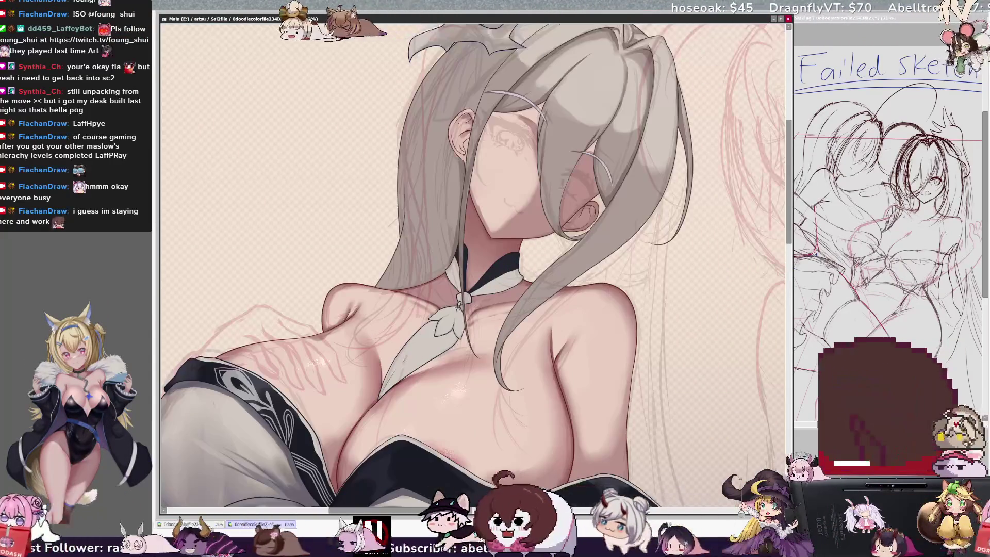
pyautogui.hotkey('ctrl', '+')
pyautogui.hotkey('ctrl', '+')
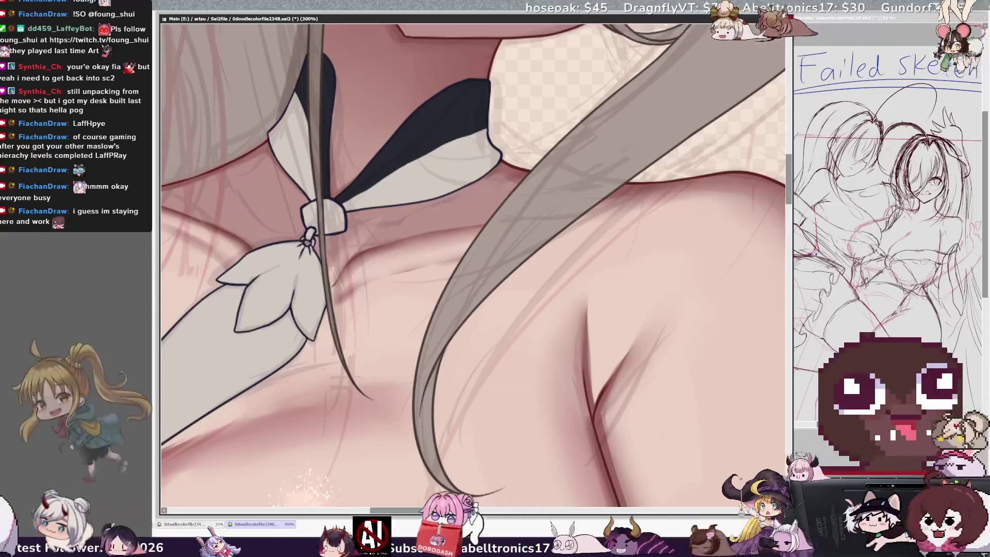
pyautogui.moveTo(516, 238); pyautogui.dragTo(770, 238)
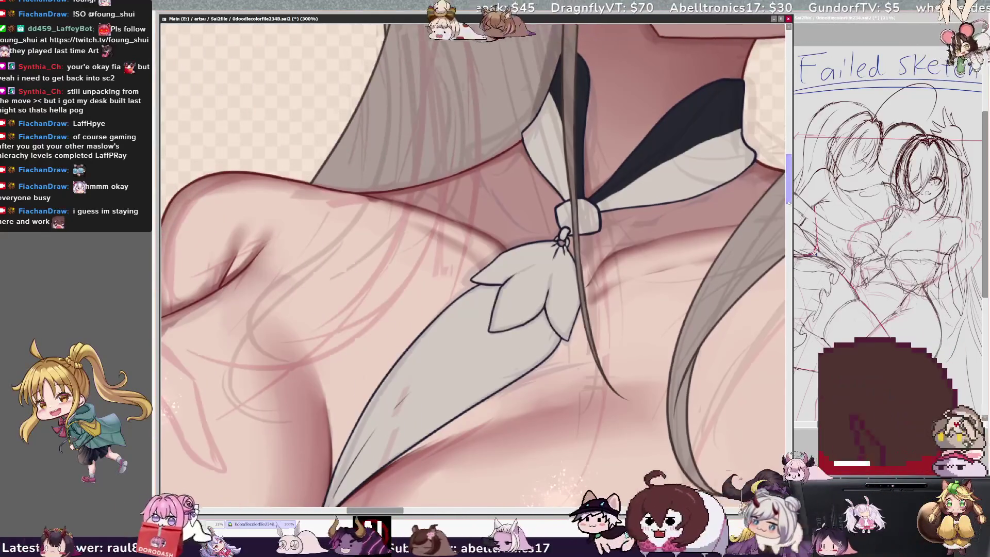
pyautogui.scroll(-3, 325, 412)
pyautogui.press('[')
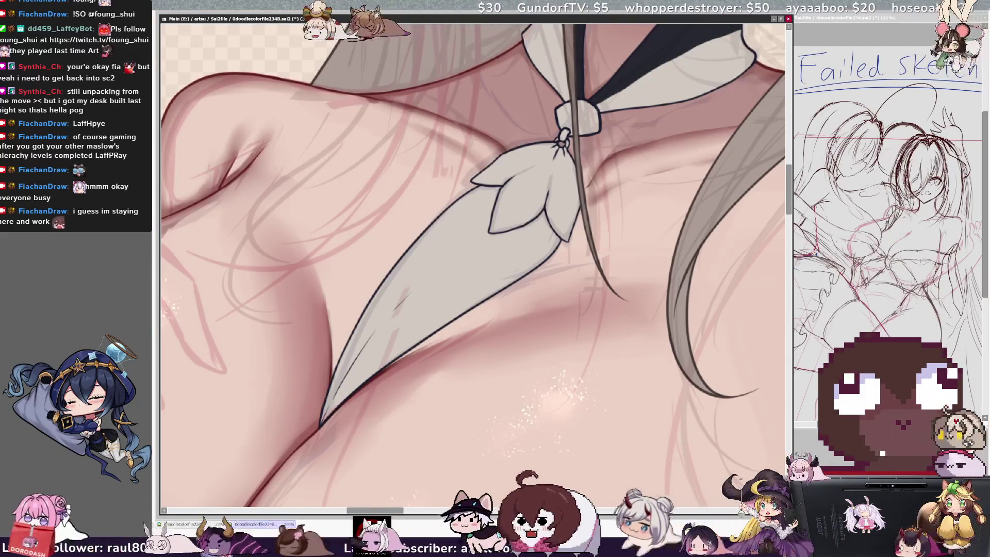
pyautogui.press('[')
pyautogui.press('[')
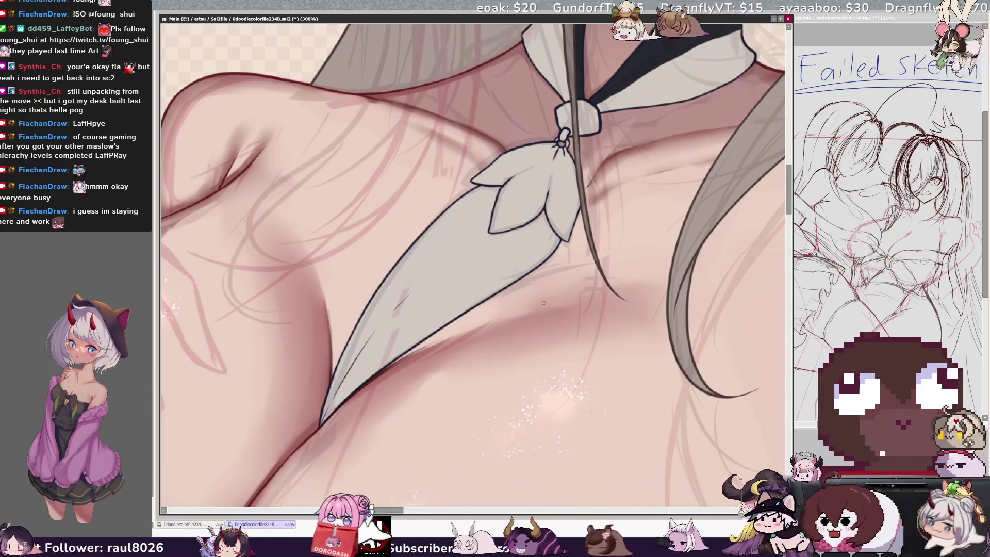
pyautogui.press('h')
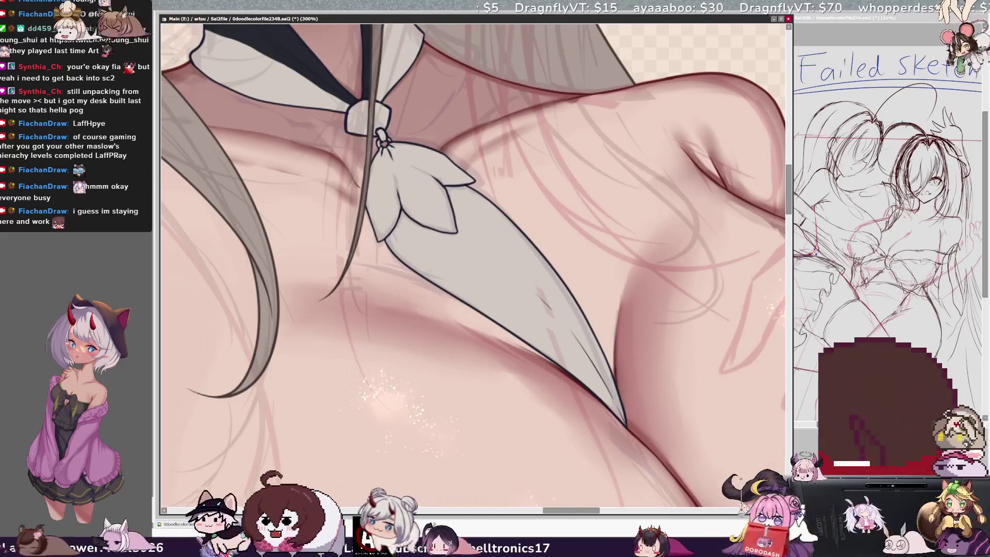
pyautogui.scroll(-7, 473, 266)
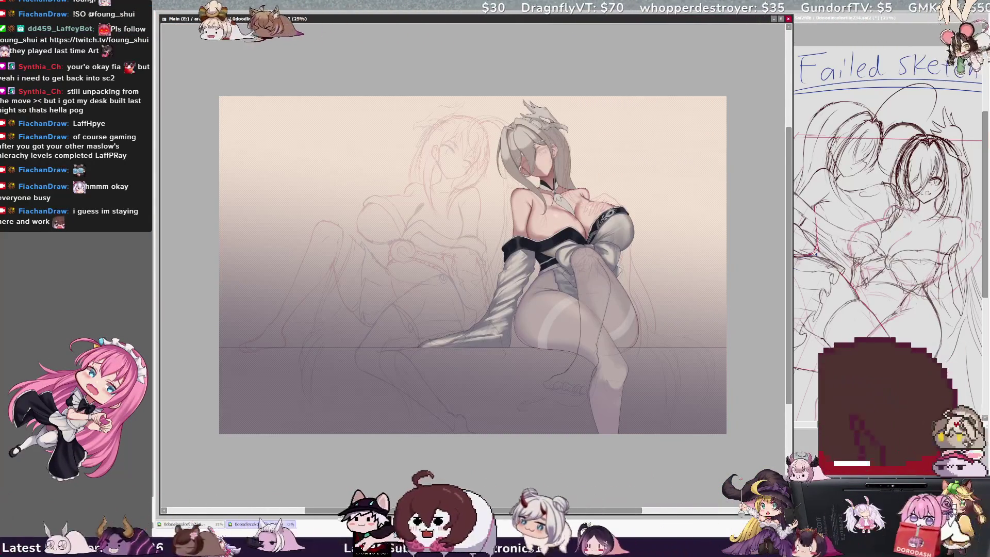
pyautogui.scroll(3, 559, 268)
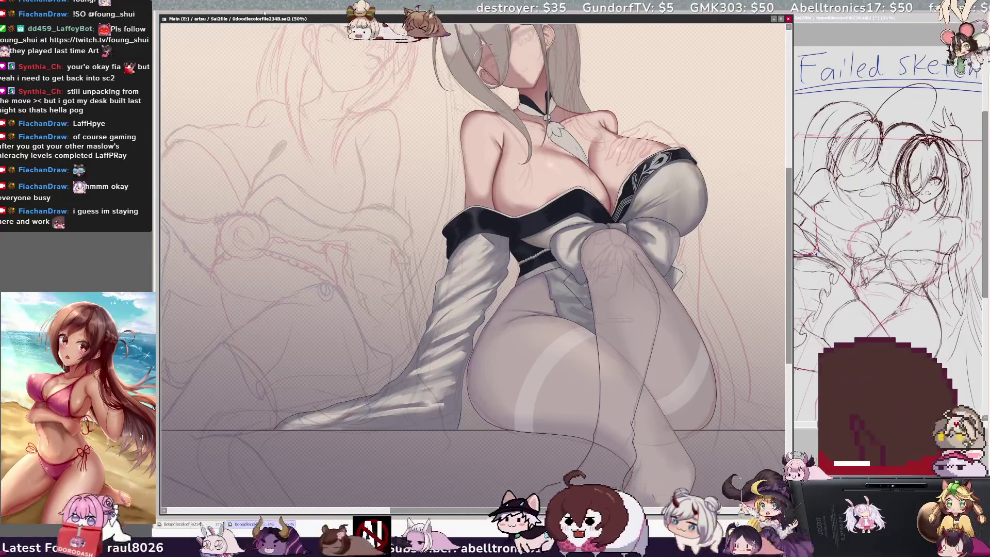
pyautogui.moveTo(592, 512); pyautogui.dragTo(605, 513)
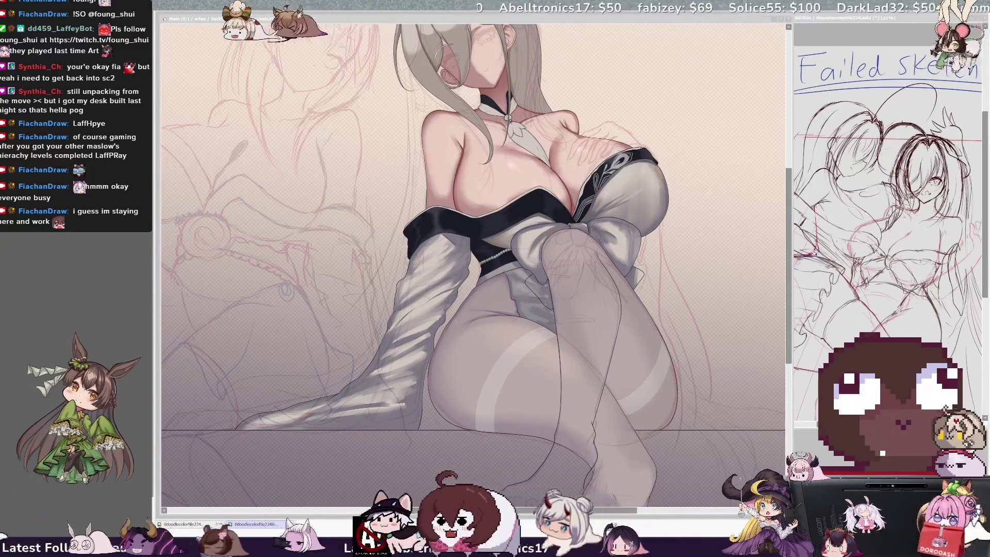
pyautogui.hotkey('alt', 'Tab')
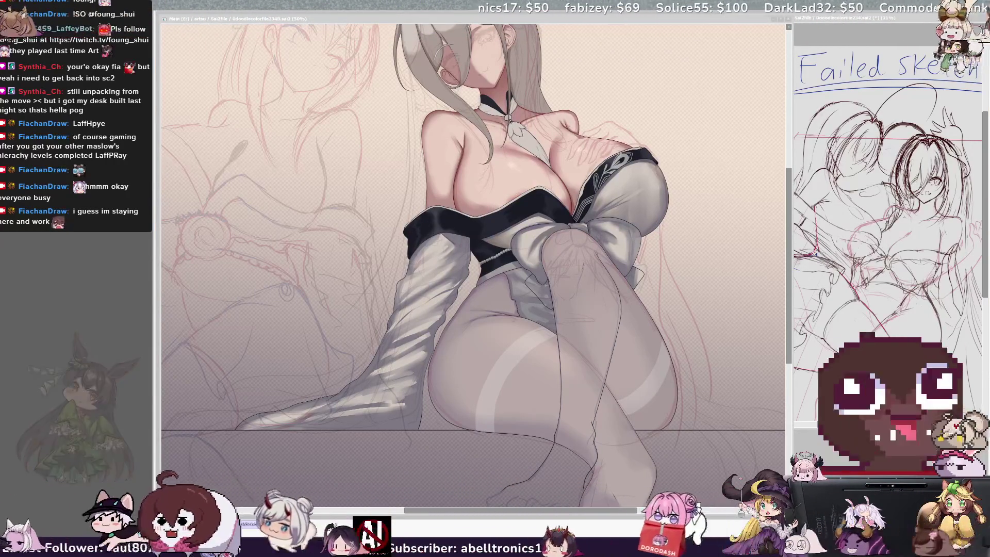
pyautogui.click(278, 19)
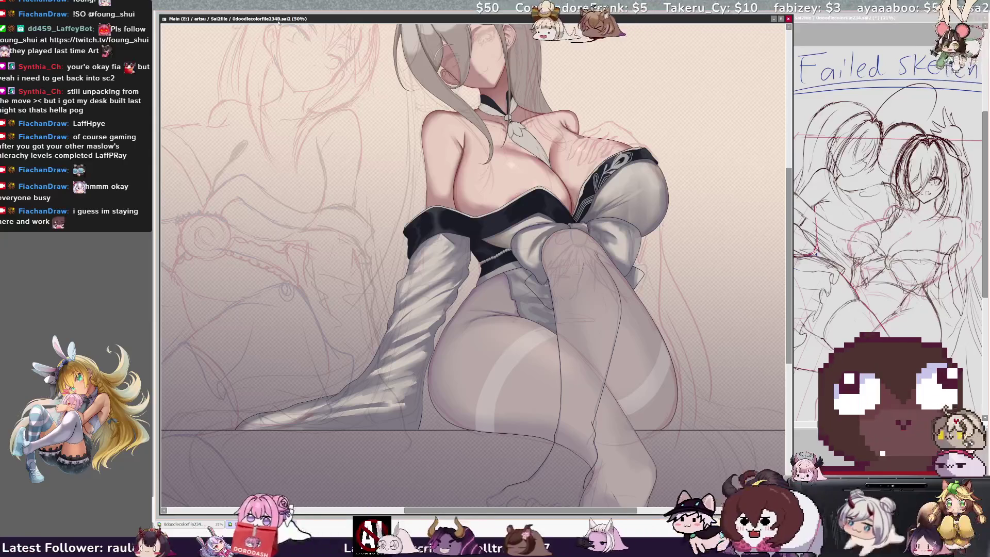
pyautogui.scroll(-2, 473, 258)
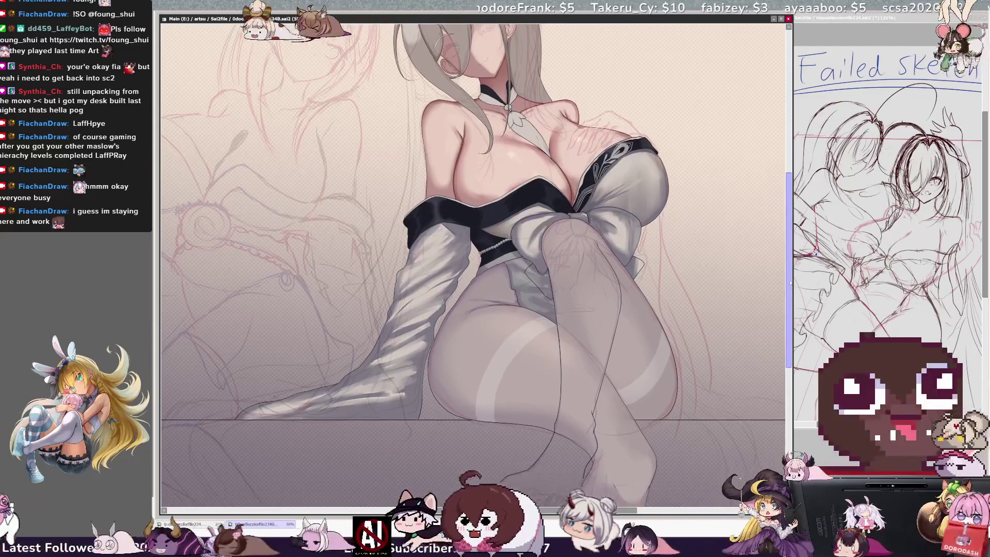
pyautogui.scroll(-1, 473, 258)
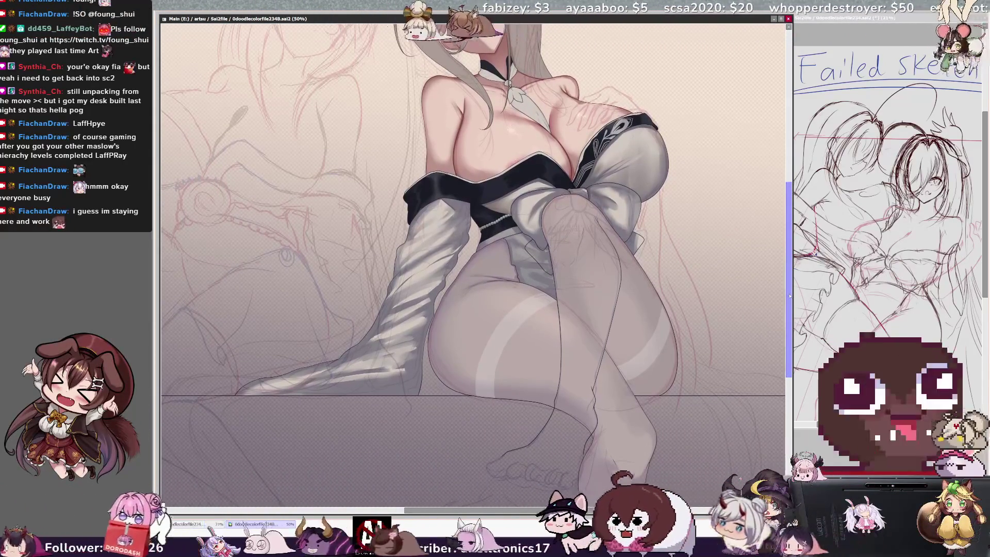
pyautogui.moveTo(788, 294); pyautogui.dragTo(787, 266)
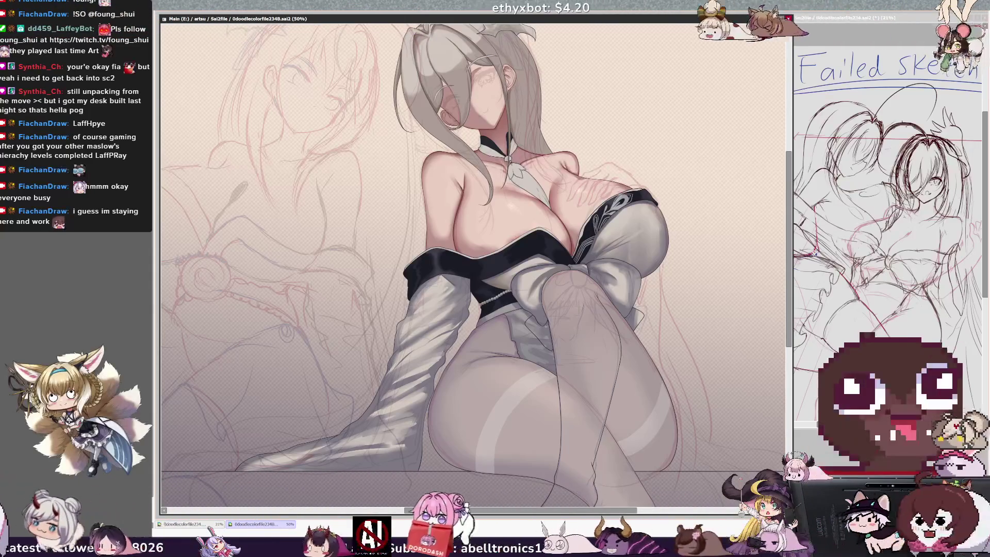
pyautogui.moveTo(604, 513); pyautogui.dragTo(613, 514)
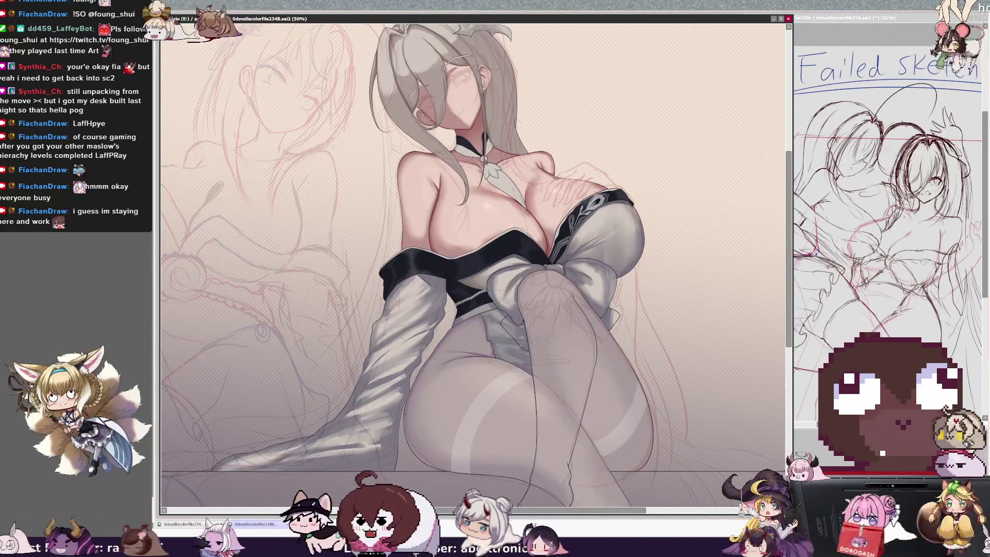
pyautogui.hotkey('ctrl', '+')
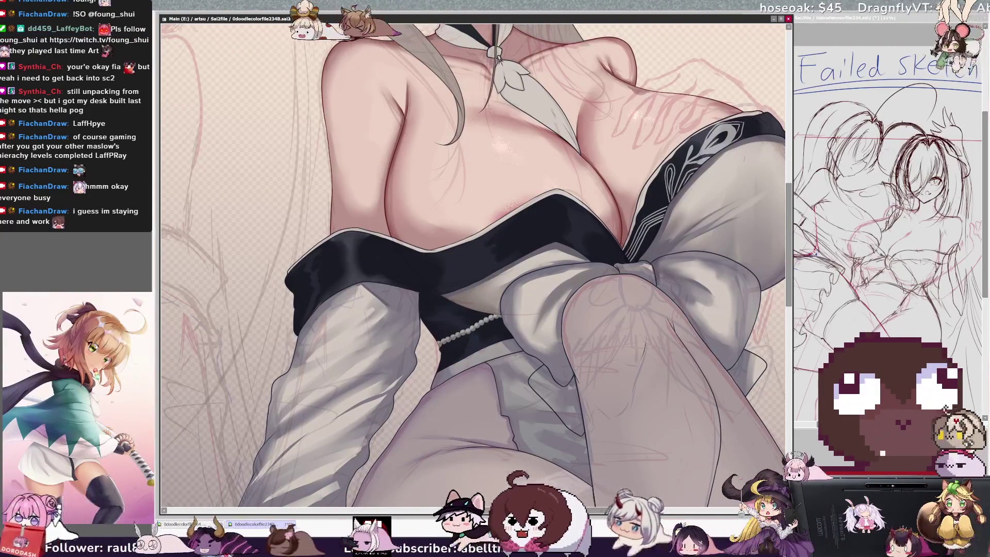
# - Set the brush size to 7, then zoom out to 33.3% to view the whole seated figure
pyautogui.press('[')
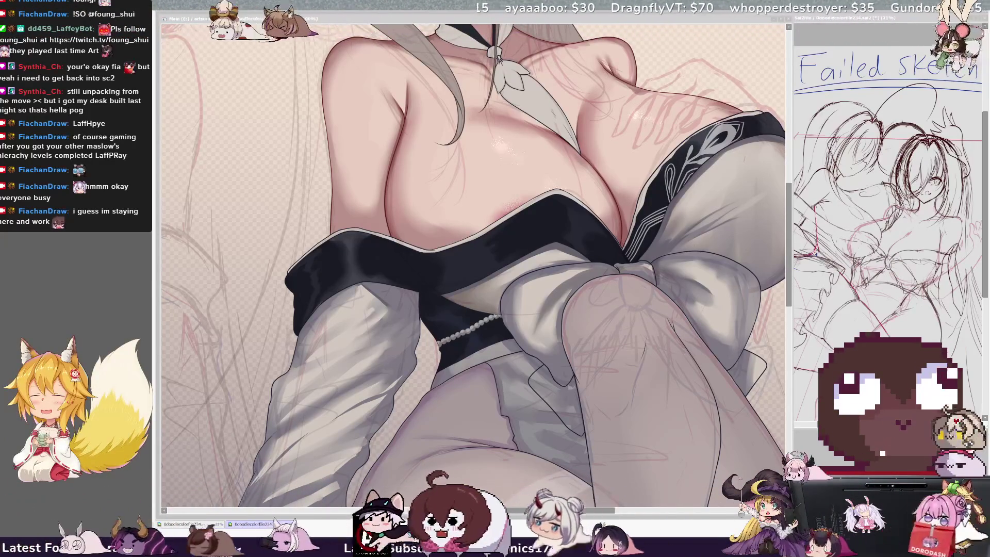
pyautogui.hscroll(2, 473, 264)
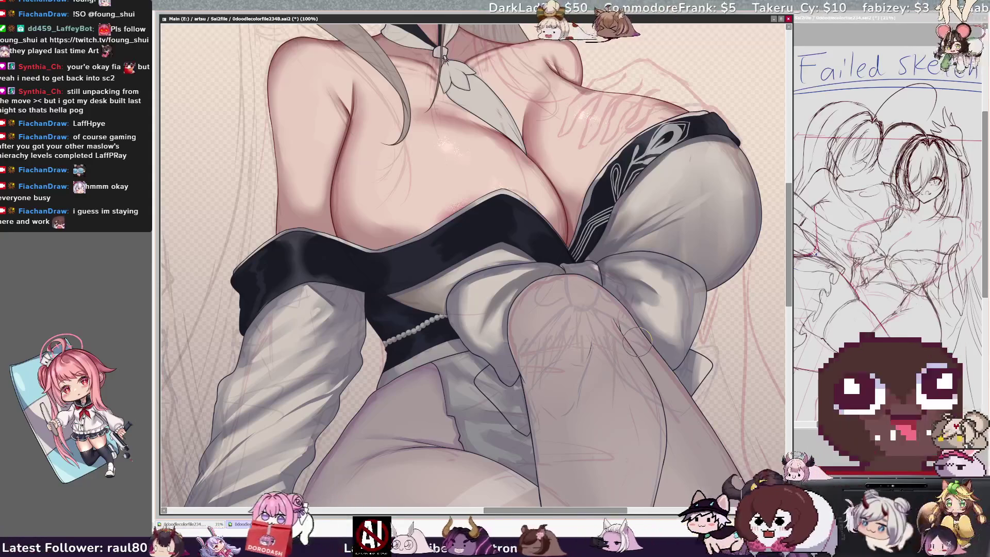
pyautogui.hscroll(2, 474, 235)
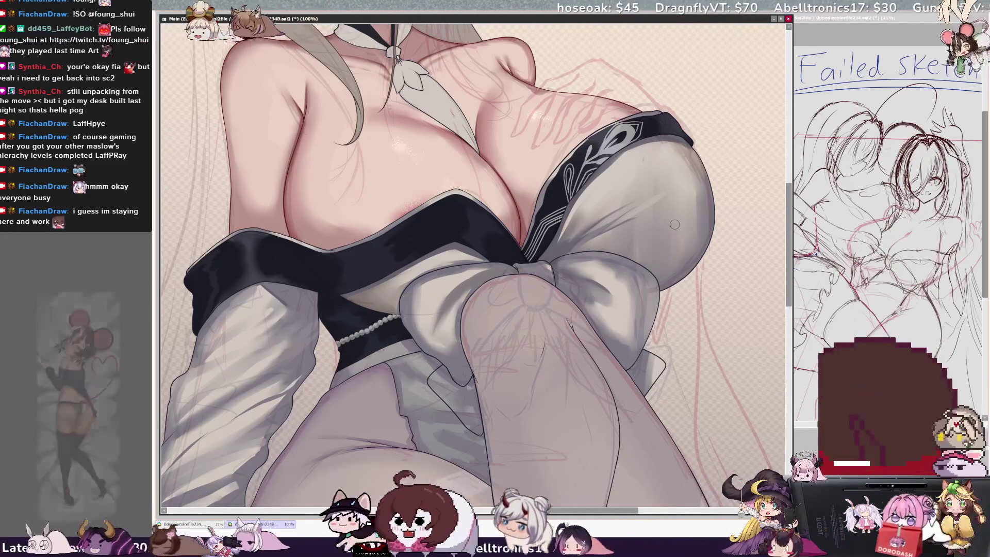
pyautogui.hotkey('ctrl', '-')
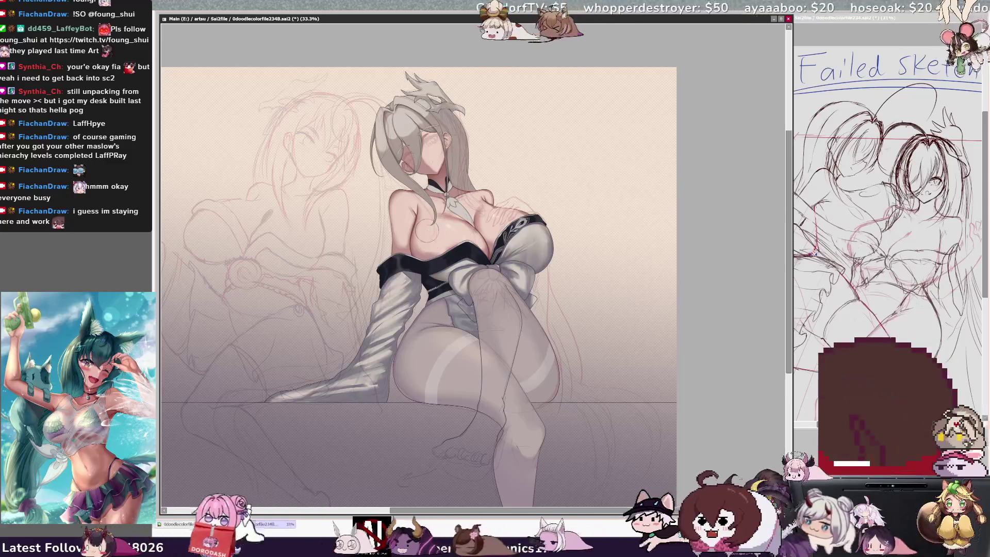
pyautogui.hotkey('ctrl', '+')
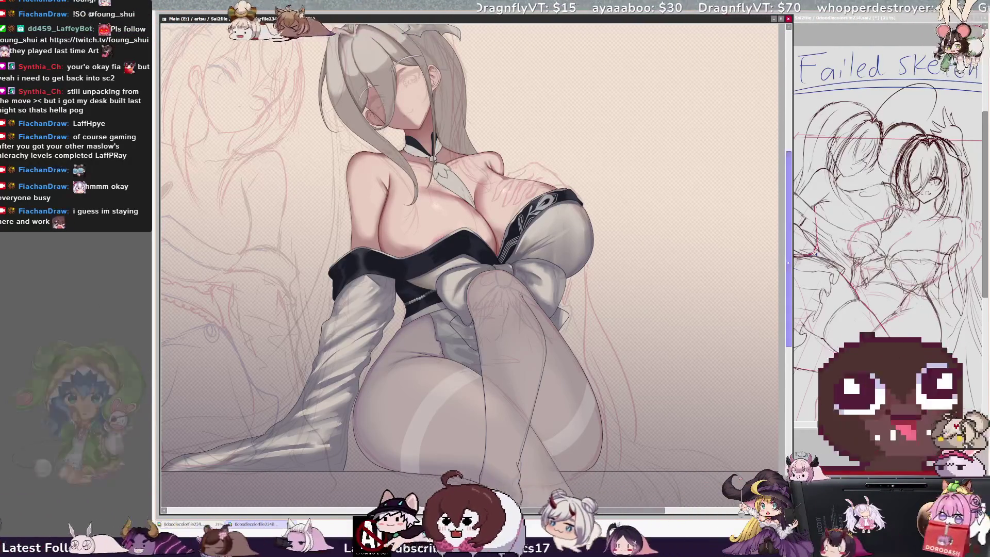
pyautogui.moveTo(789, 277); pyautogui.dragTo(790, 267)
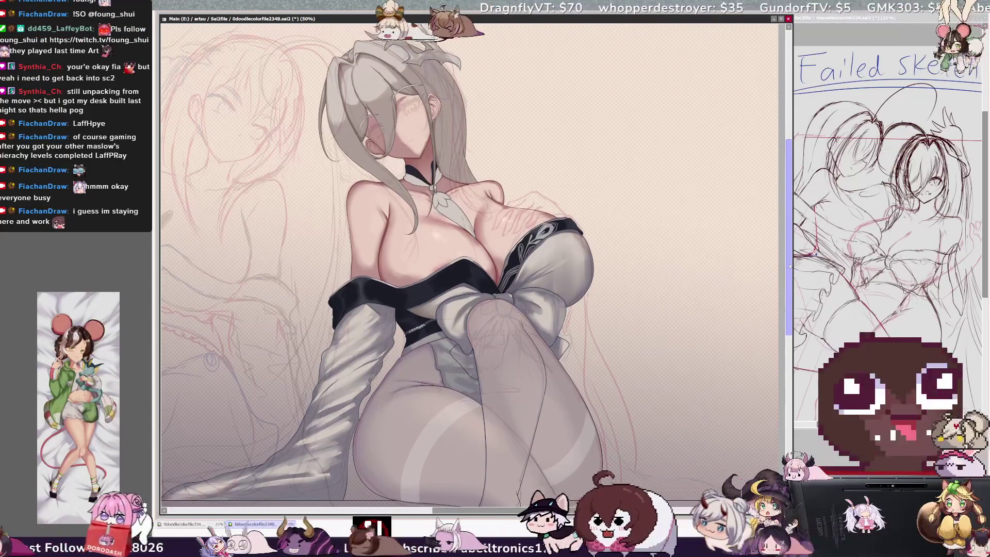
pyautogui.moveTo(789, 266); pyautogui.dragTo(789, 251)
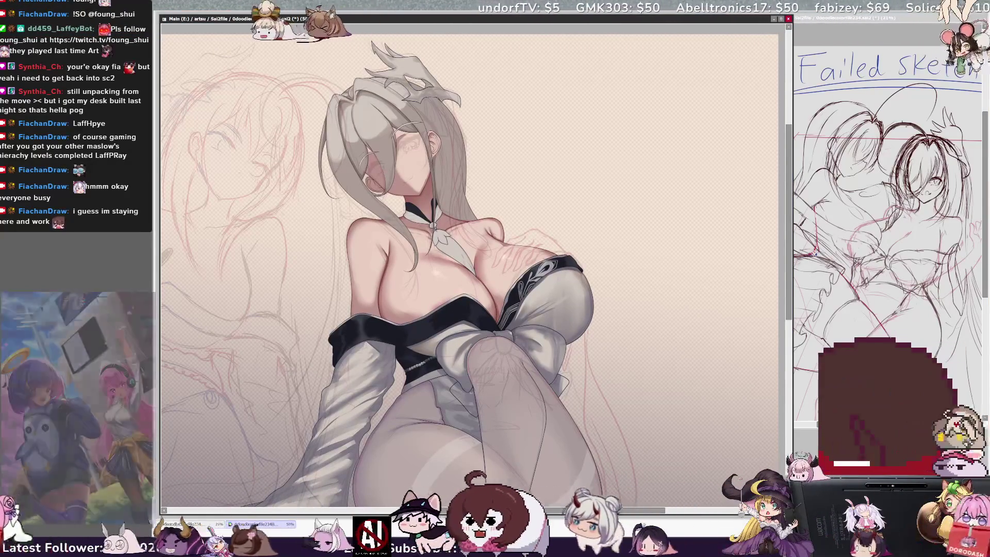
pyautogui.press('[')
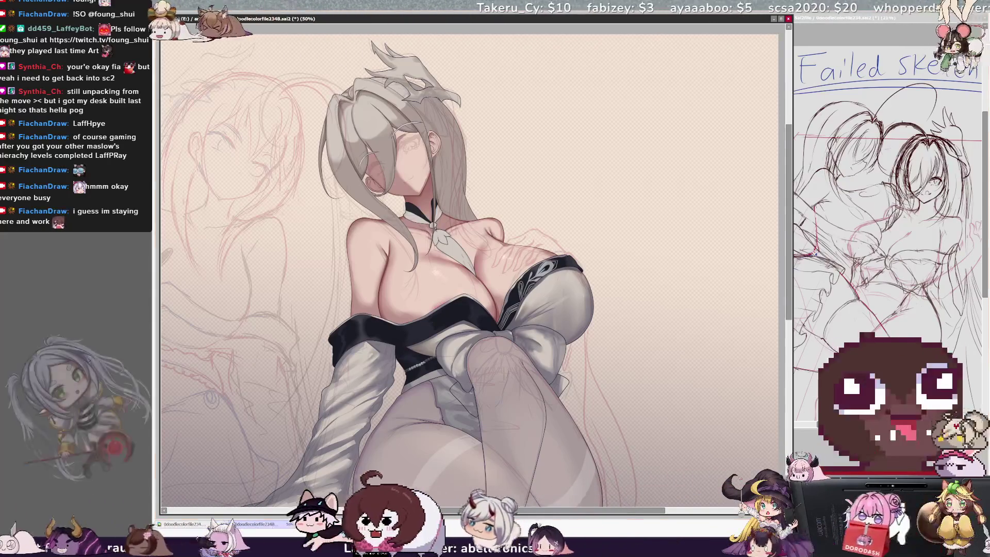
pyautogui.press('[')
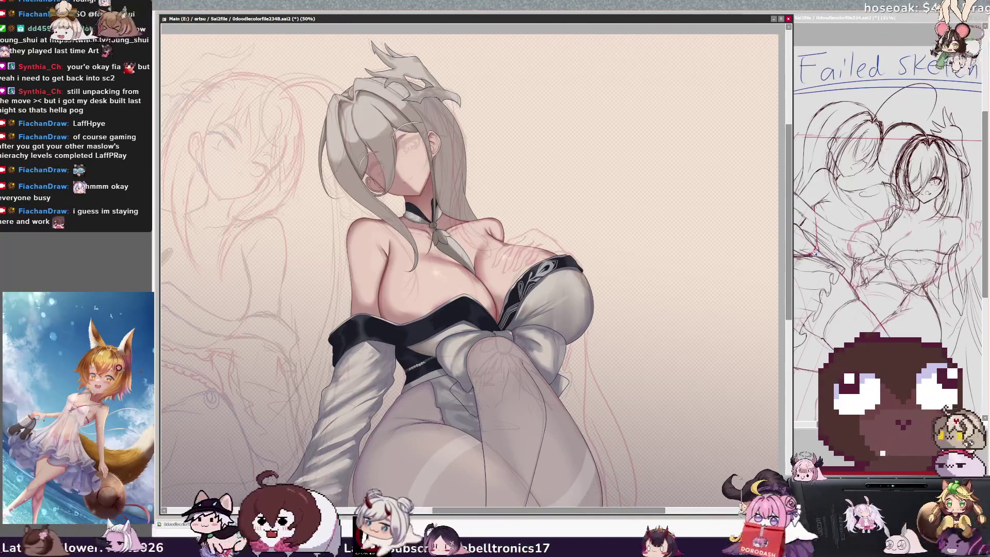
pyautogui.press(']')
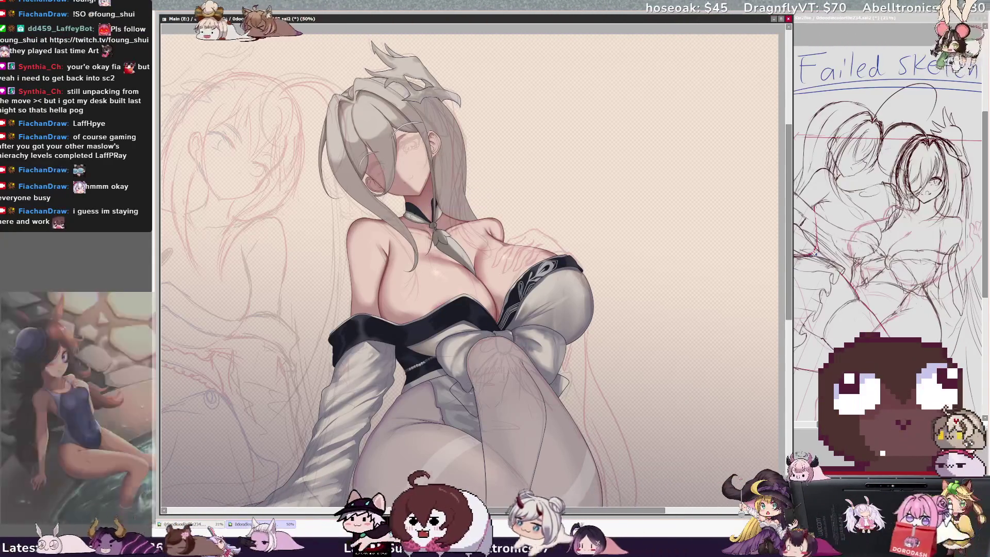
pyautogui.press(']')
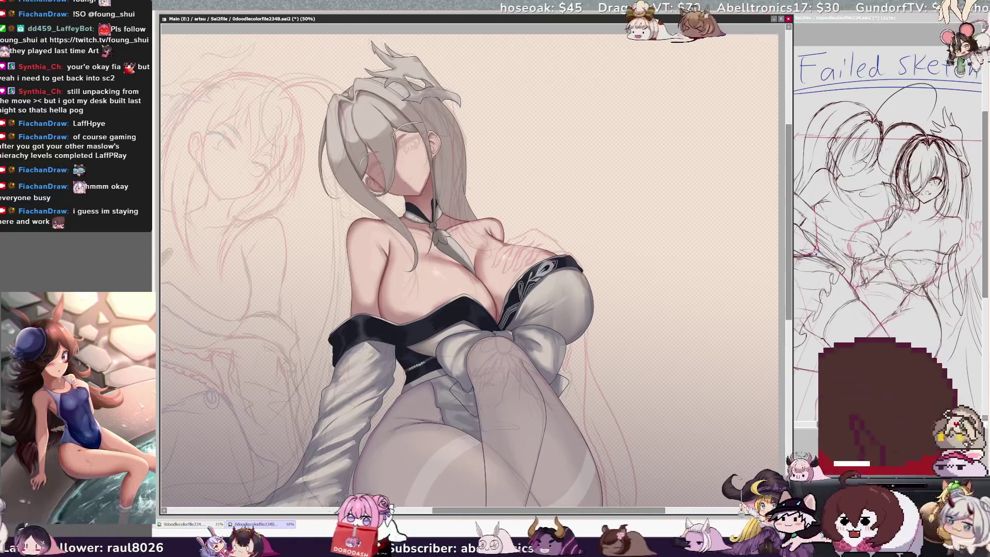
pyautogui.press(']')
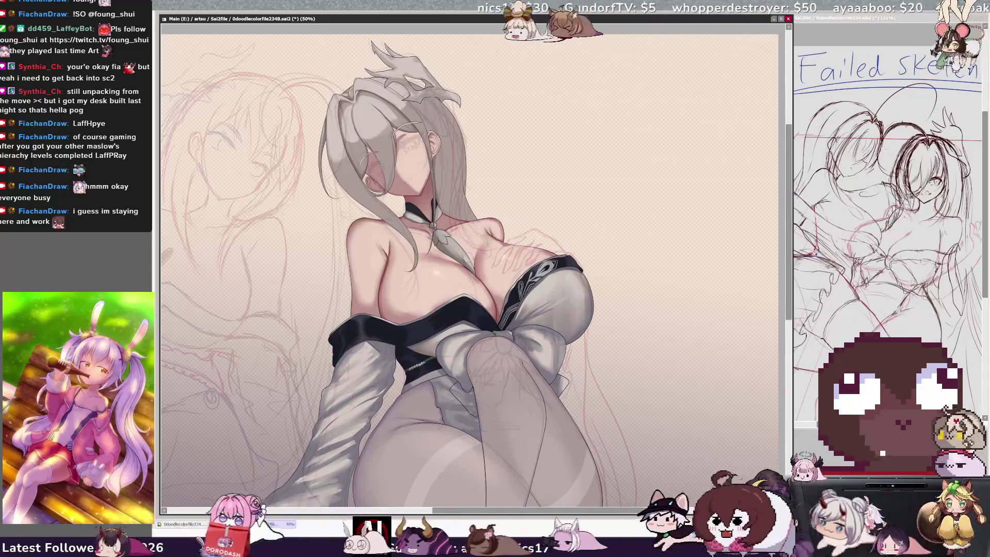
pyautogui.press(']')
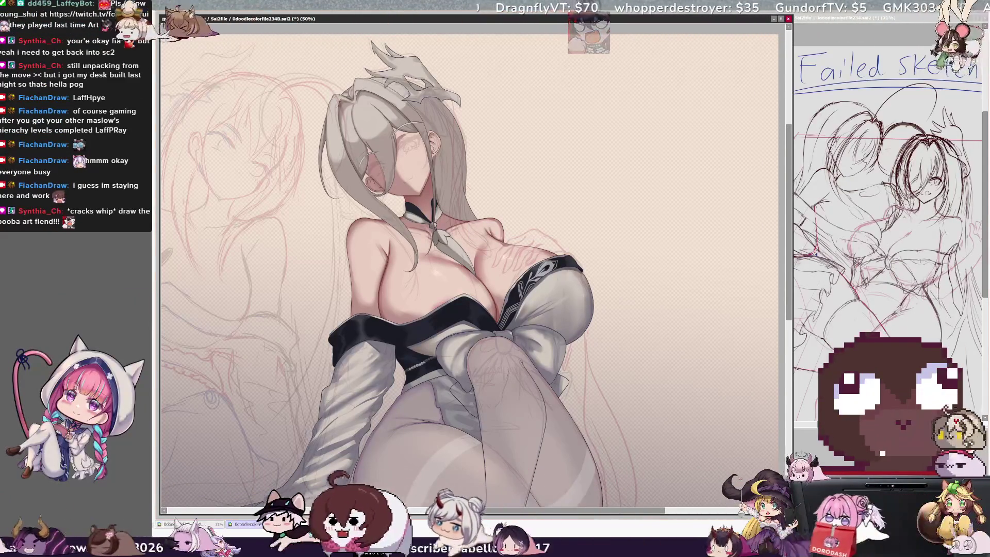
pyautogui.press('-')
pyautogui.press('-')
pyautogui.press('-')
pyautogui.press('+')
pyautogui.press('+')
pyautogui.press('+')
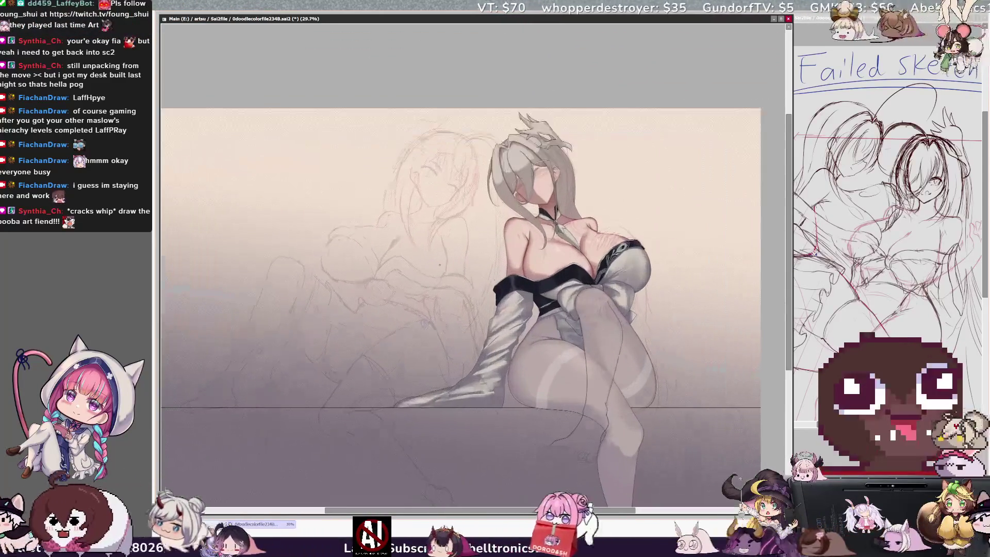
# - At 42% zoom, paint a short light highlight stroke on the long grey sleeve's tip
pyautogui.press('-')
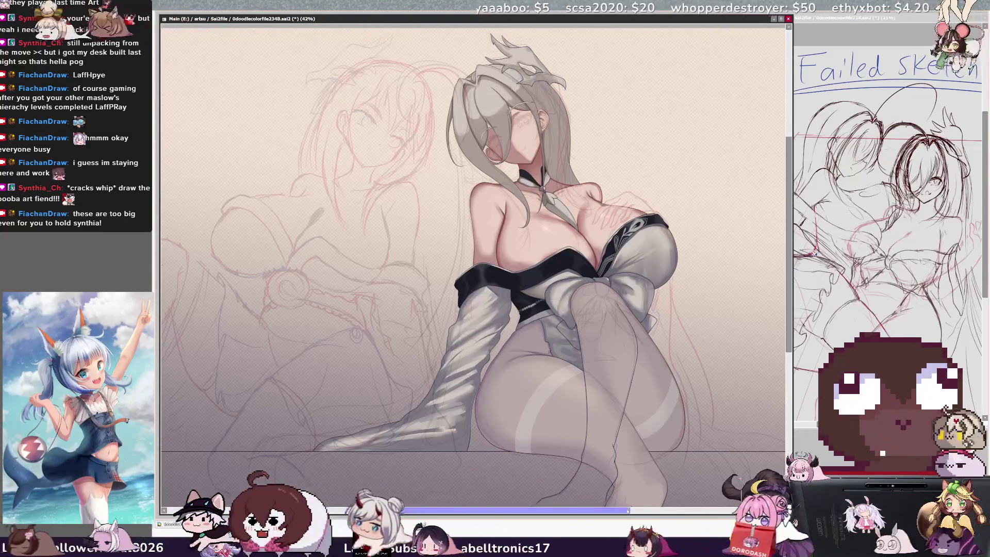
pyautogui.hscroll(1, 472, 258)
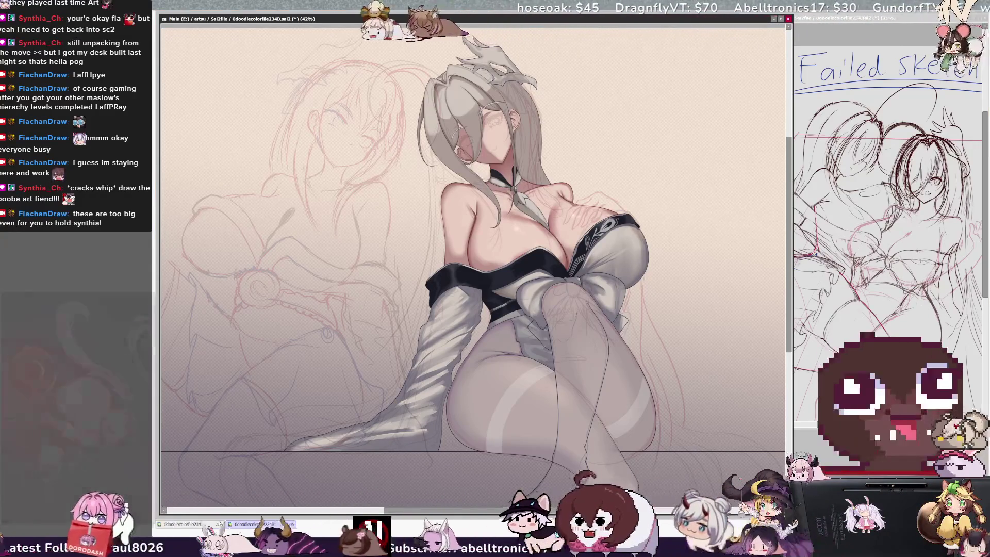
pyautogui.moveTo(474, 248); pyautogui.dragTo(501, 219)
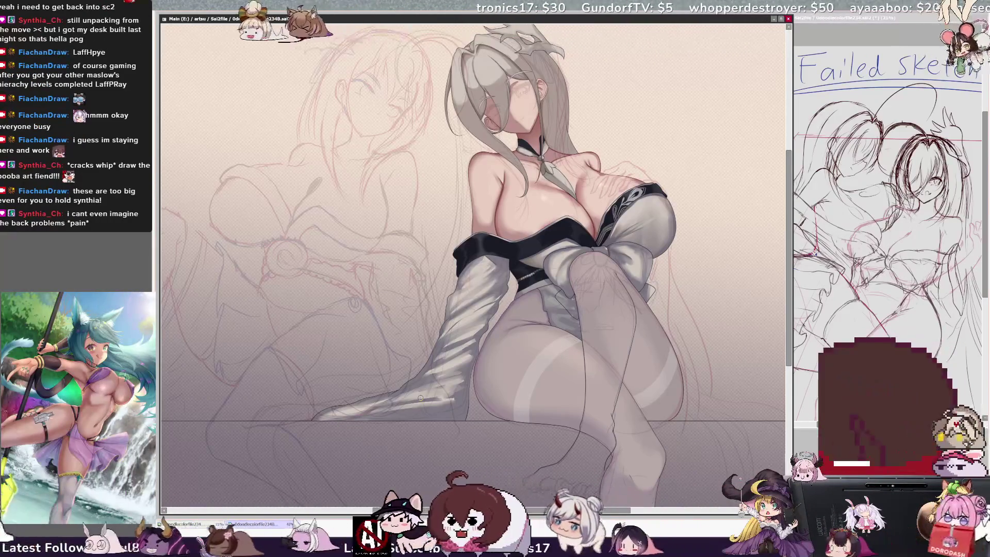
pyautogui.moveTo(348, 412); pyautogui.dragTo(323, 421)
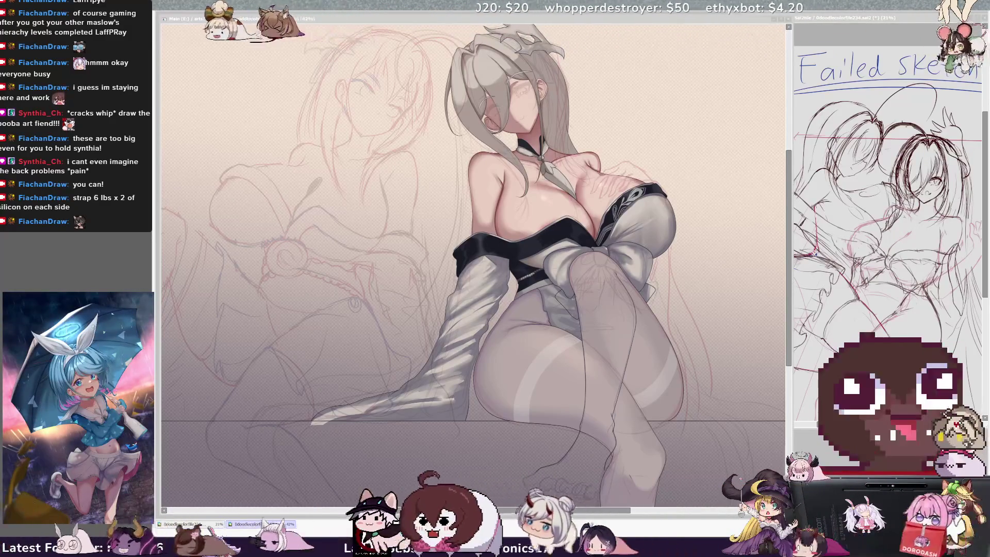
pyautogui.click(508, 446)
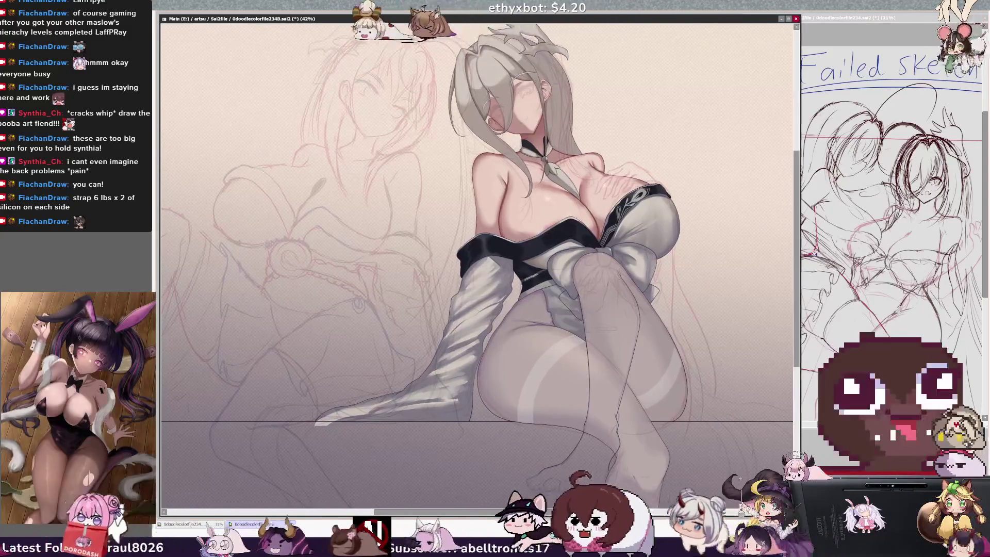
# - Paint the white curved train below the sleeve with broad strokes
pyautogui.scroll(-1, 795, 372)
pyautogui.moveTo(533, 512); pyautogui.dragTo(496, 518)
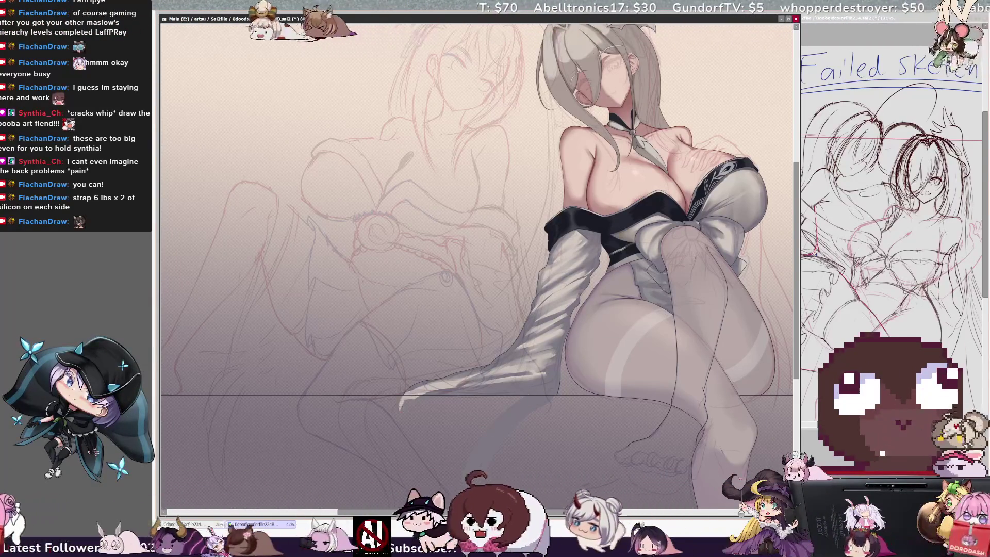
pyautogui.moveTo(413, 395); pyautogui.dragTo(400, 451)
pyautogui.moveTo(413, 406); pyautogui.dragTo(413, 430)
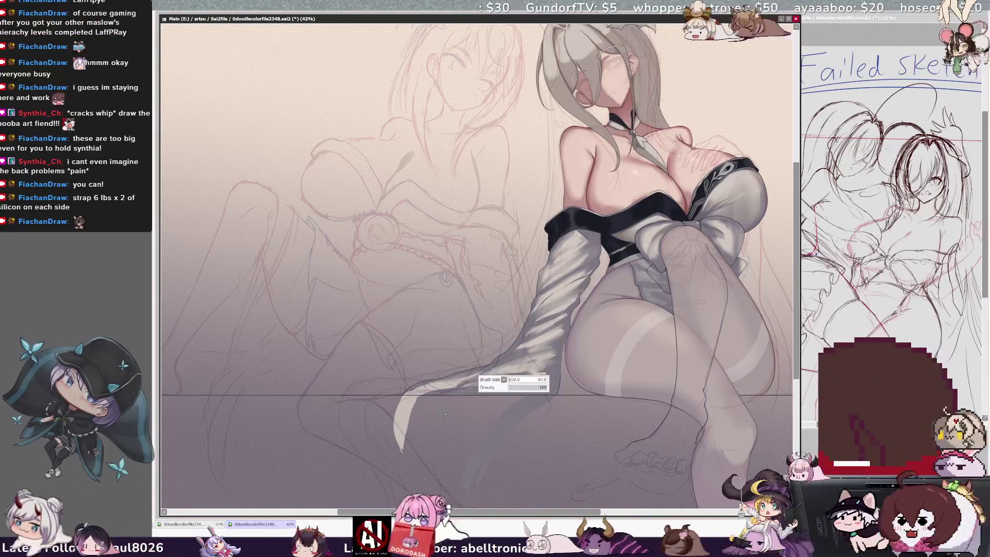
pyautogui.moveTo(420, 397)
pyautogui.mouseDown()
pyautogui.moveTo(426, 431)
pyautogui.moveTo(453, 408)
pyautogui.moveTo(502, 413)
pyautogui.moveTo(479, 445)
pyautogui.mouseUp()
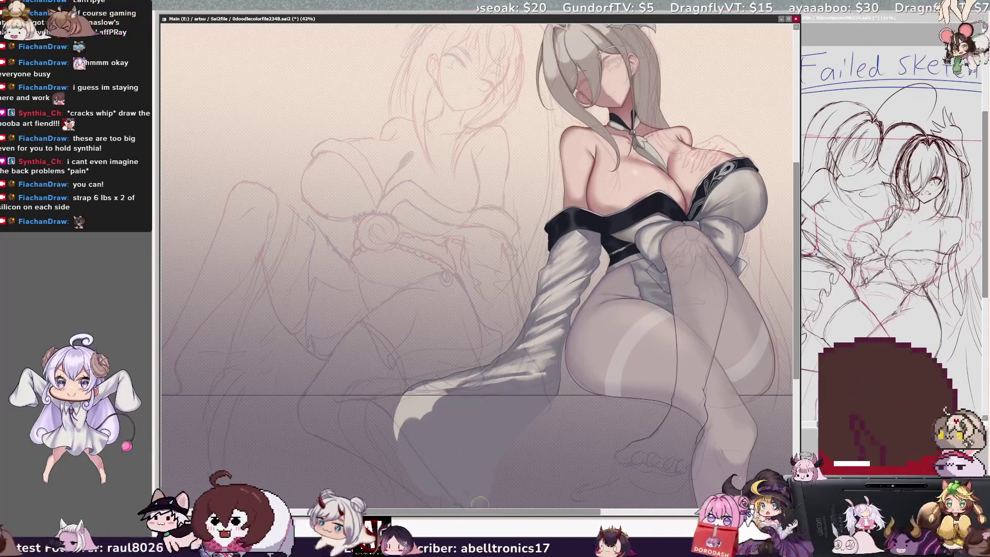
# - Shrink the brush, return it to size 50, and scroll up toward the girl's head
pyautogui.scroll(-3, 480, 248)
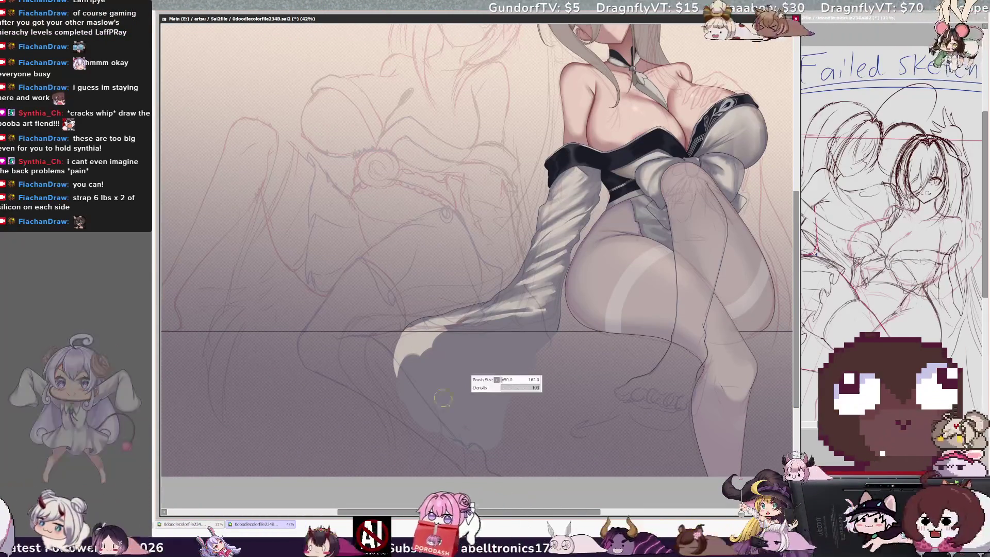
pyautogui.moveTo(418, 406); pyautogui.dragTo(398, 401)
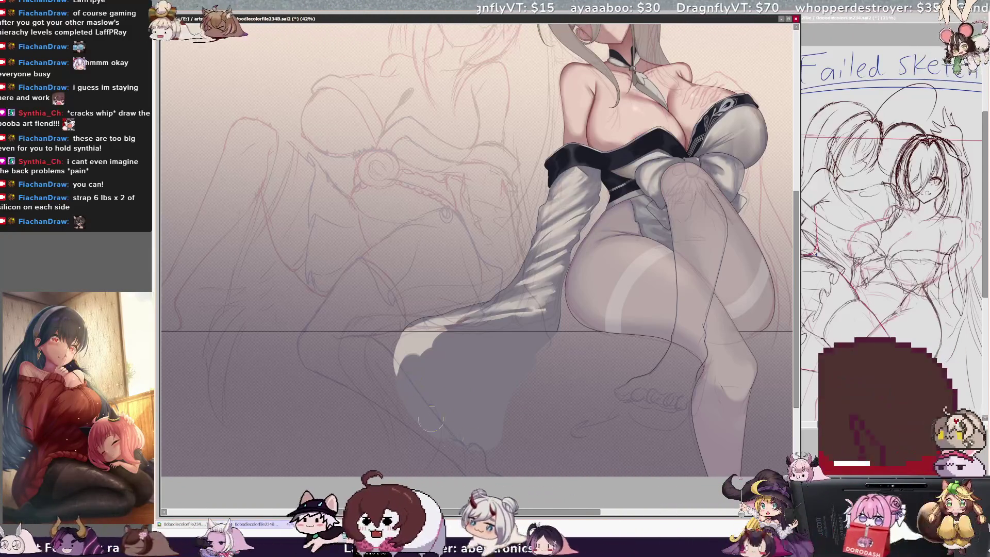
pyautogui.moveTo(493, 400)
pyautogui.mouseDown()
pyautogui.moveTo(502, 425)
pyautogui.moveTo(553, 342)
pyautogui.mouseUp()
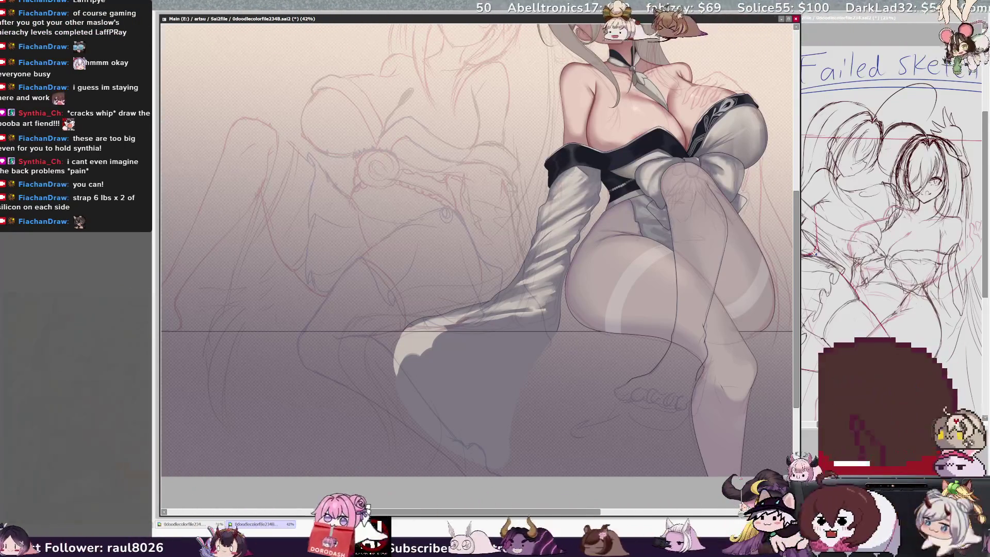
pyautogui.scroll(5, 477, 268)
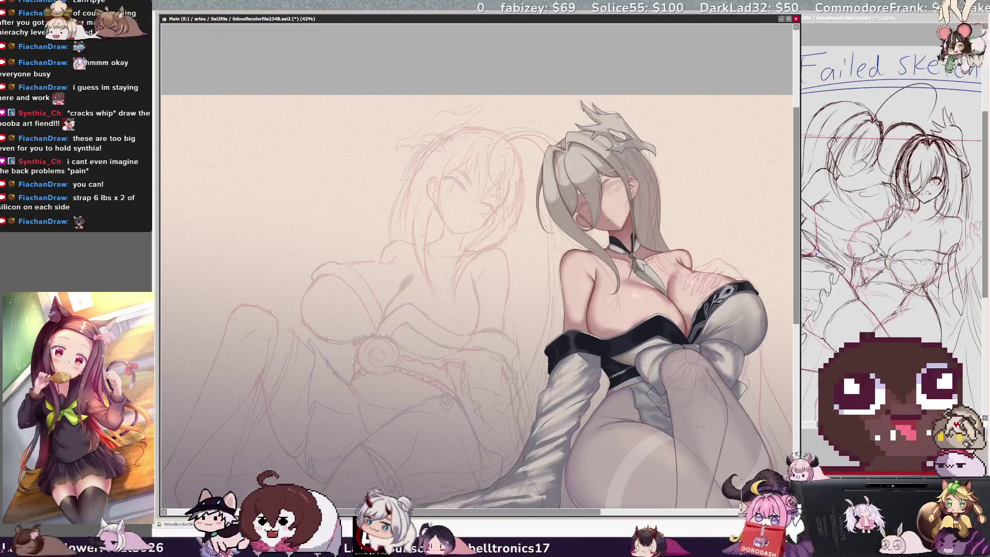
# - Draw a small ring earring on the girl's ear, then zoom out to check and back in on her upper body
pyautogui.hscroll(5, 477, 302)
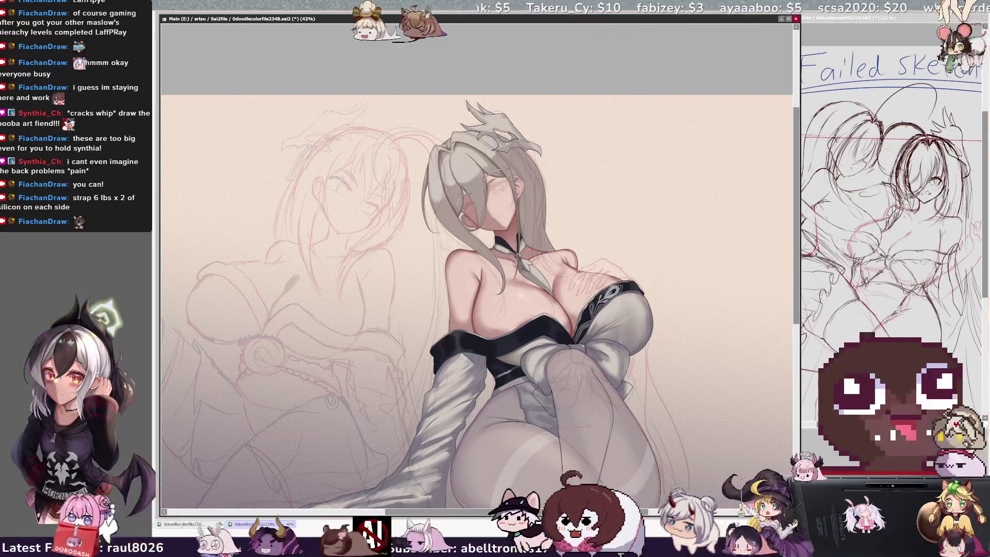
pyautogui.moveTo(524, 195); pyautogui.dragTo(525, 195)
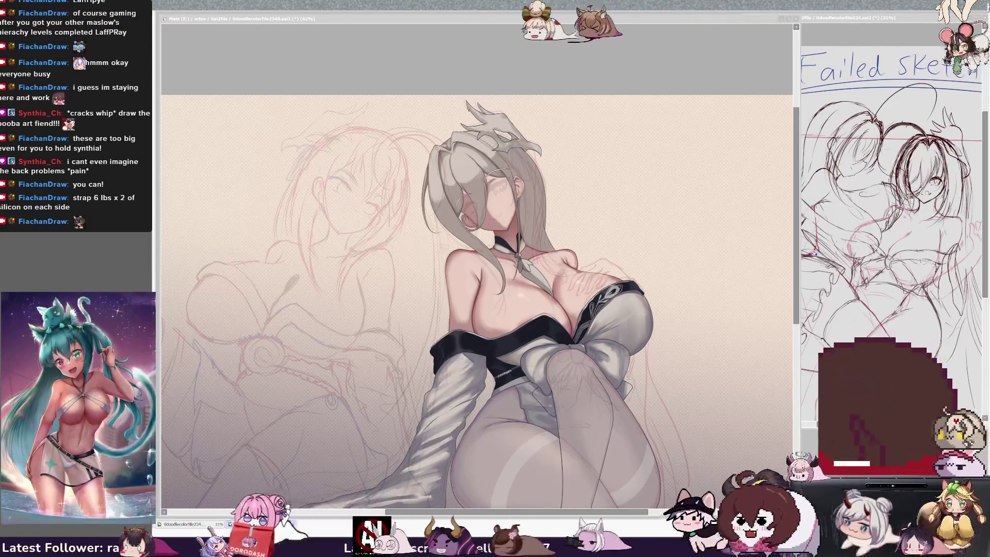
pyautogui.hotkey('alt', 'Tab')
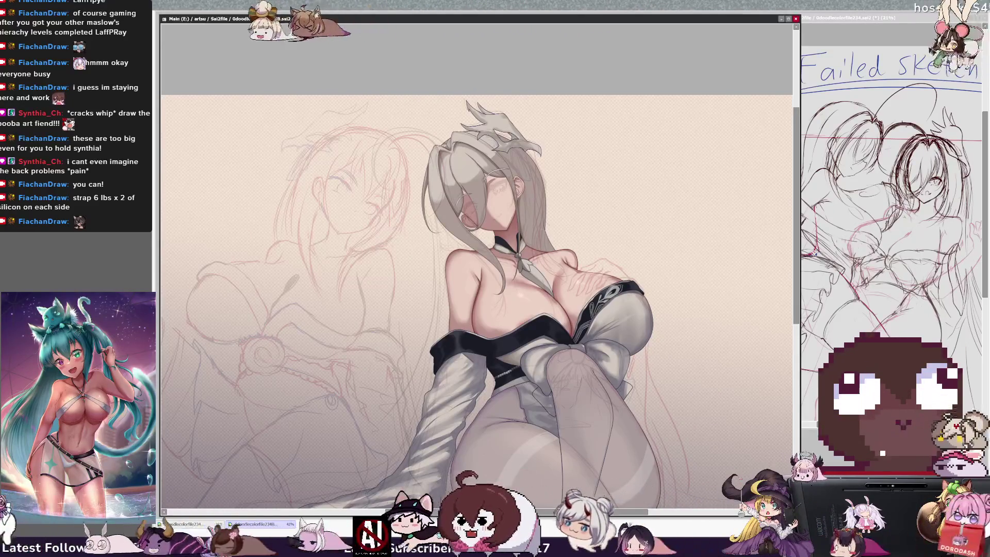
pyautogui.hotkey('alt', 'Tab')
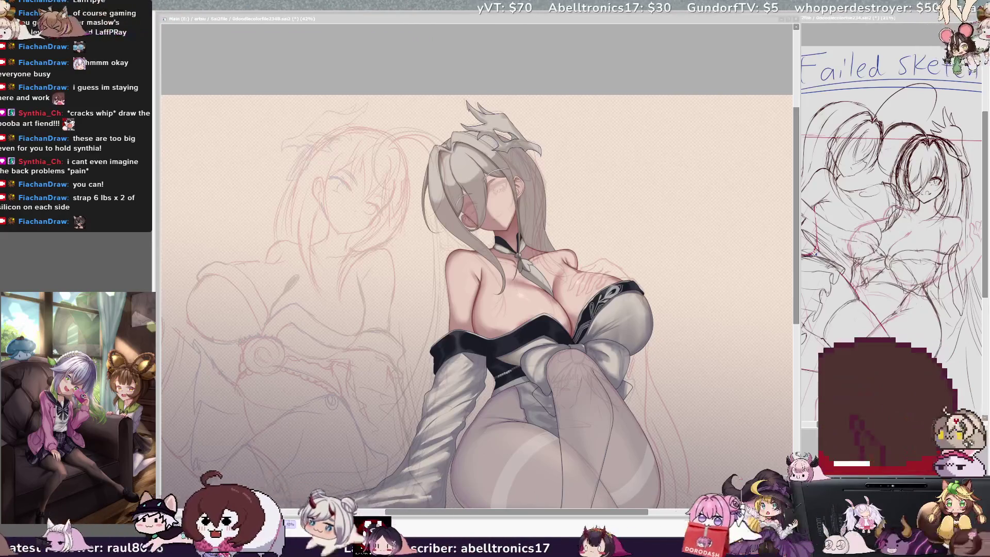
pyautogui.hotkey('ctrl', '-')
pyautogui.hotkey('ctrl', '-')
pyautogui.hotkey('ctrl', '-')
pyautogui.hotkey('ctrl', '+')
pyautogui.hotkey('ctrl', '+')
pyautogui.hotkey('ctrl', '+')
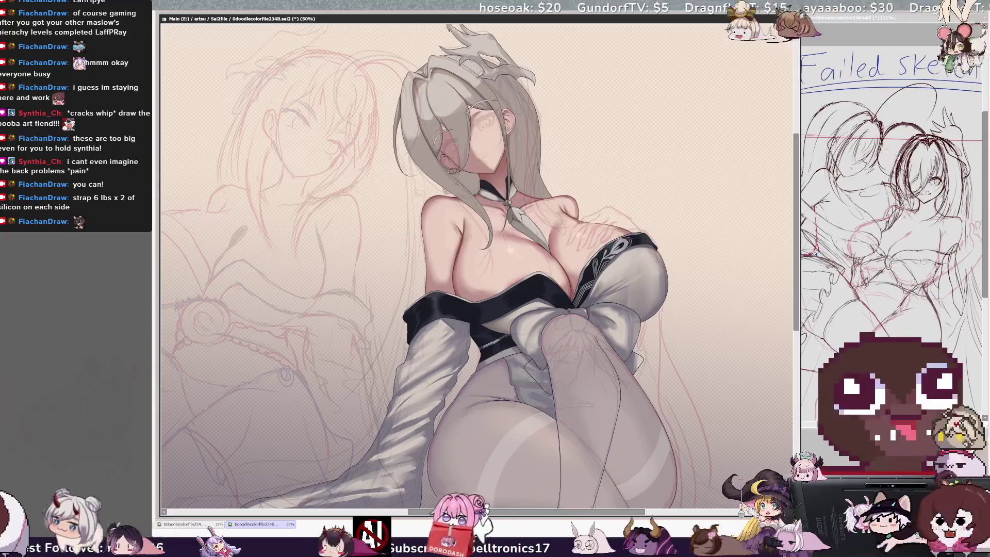
# - Zoom out to 33.3% to show the entire seated figure
pyautogui.hotkey('ctrl', '-')
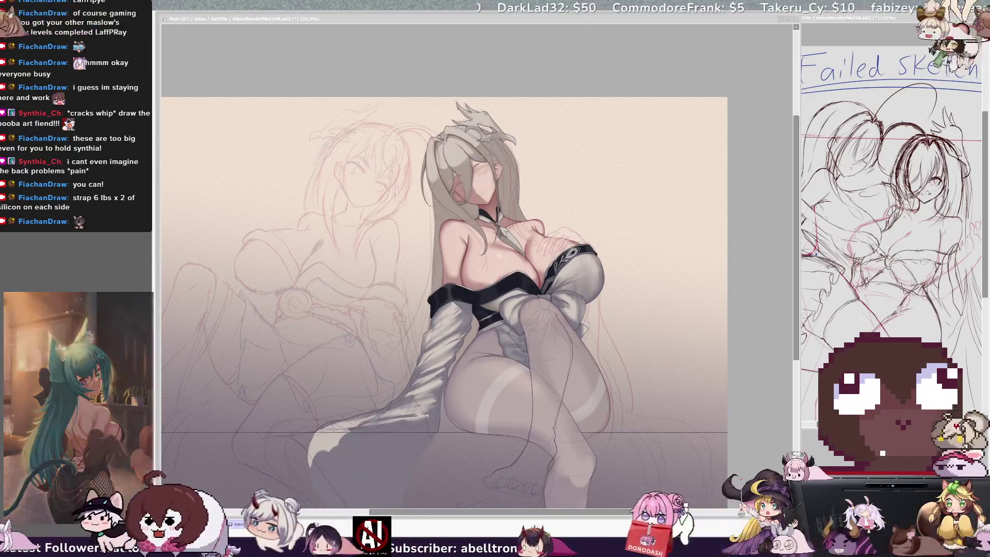
# - Resize the brush to 232 with the bracket keys, zoom in, and select the area below the seat line
pyautogui.click(338, 285)
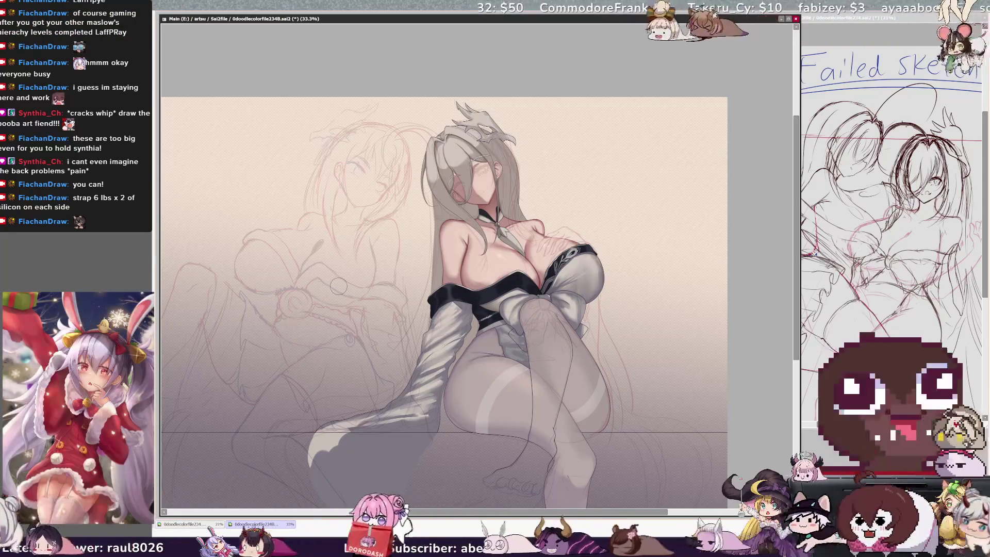
pyautogui.press('[')
pyautogui.press('[')
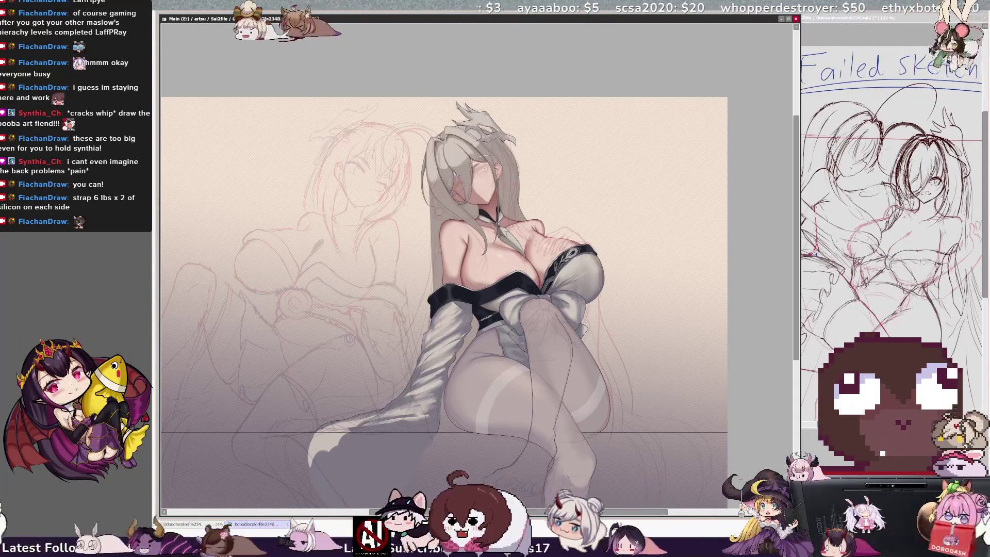
pyautogui.press(']')
pyautogui.press(']')
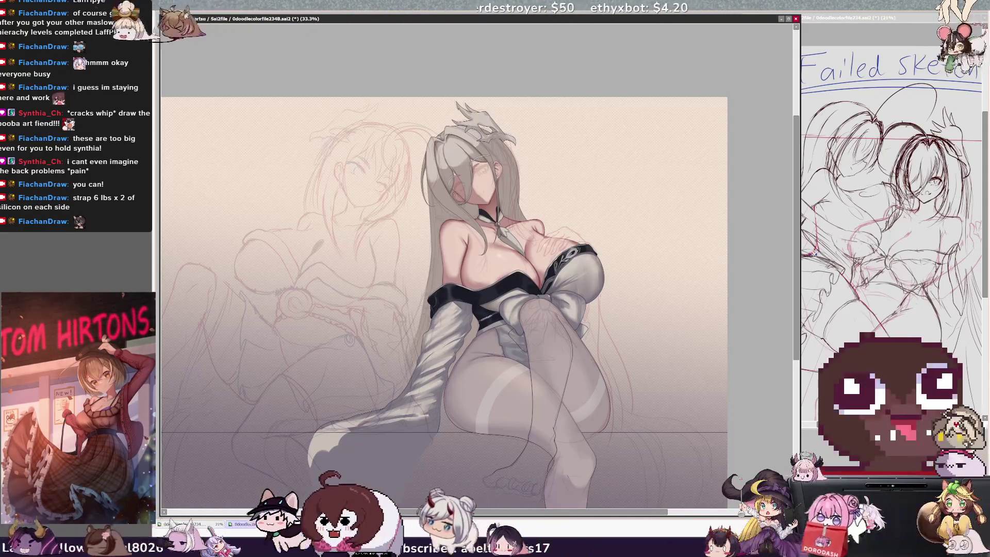
pyautogui.press(']')
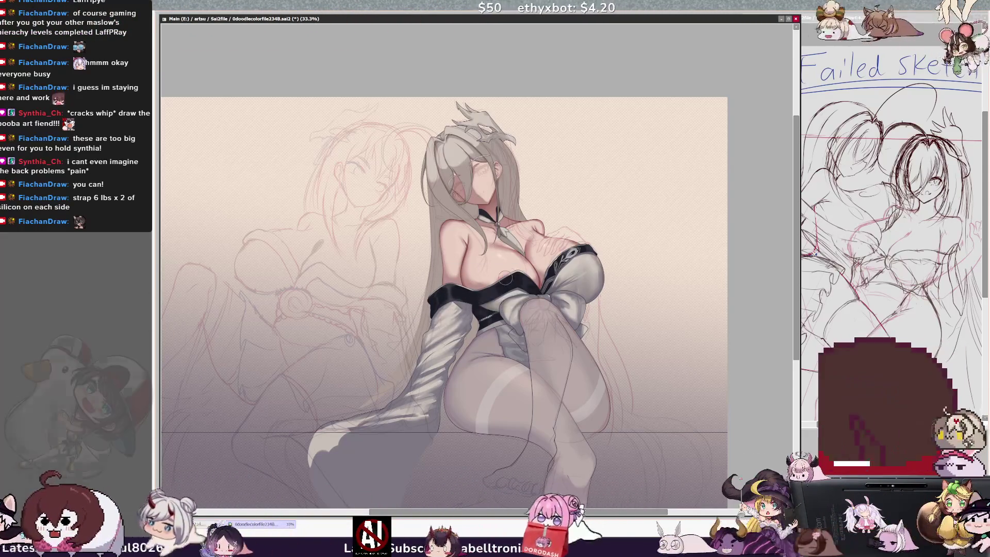
pyautogui.press('[')
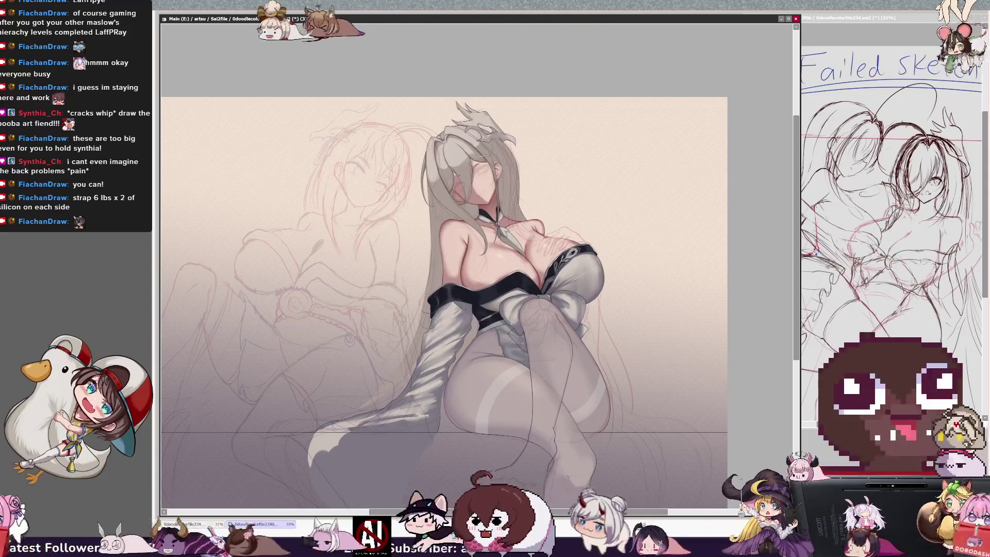
pyautogui.press(']')
pyautogui.press(']')
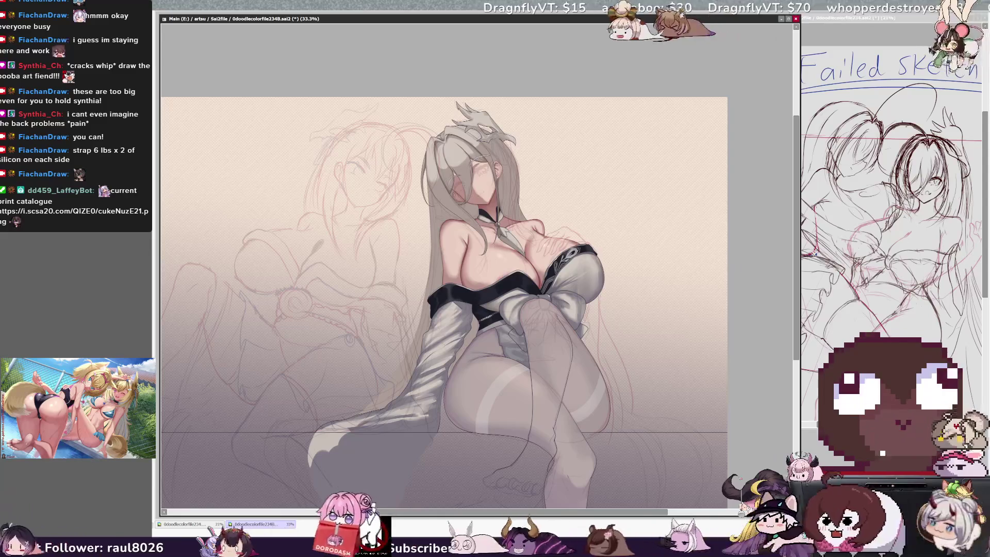
pyautogui.scroll(2, 789, 302)
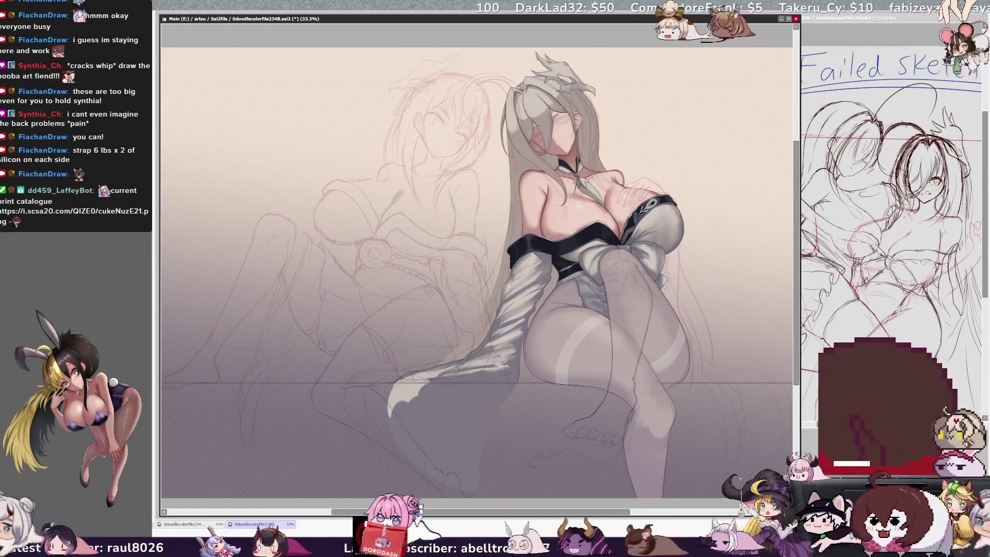
pyautogui.click(525, 382)
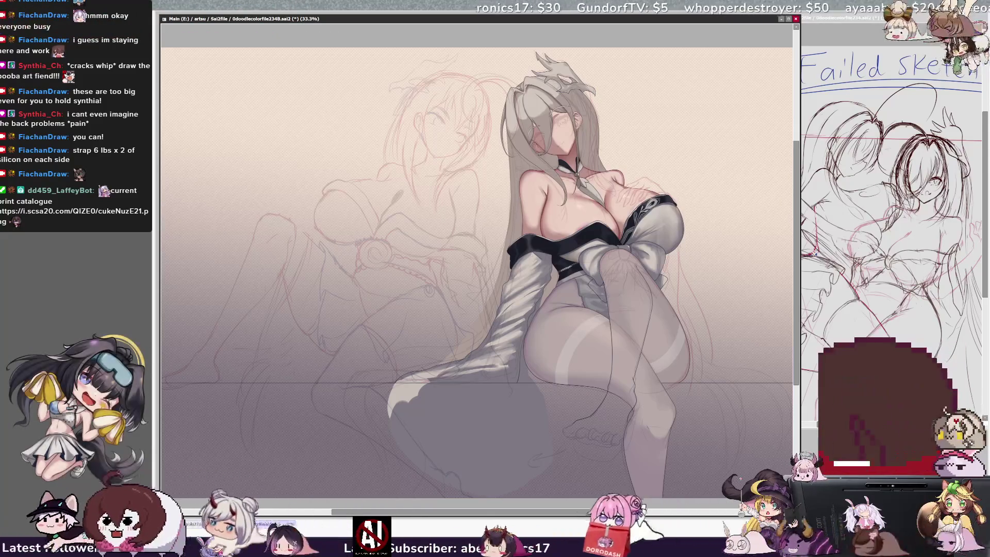
# - Resize the brush to 171 for the light train shading, then mirror the view to check the drawing
pyautogui.moveTo(459, 399)
pyautogui.mouseDown()
pyautogui.moveTo(436, 417)
pyautogui.moveTo(443, 439)
pyautogui.moveTo(502, 428)
pyautogui.moveTo(492, 379)
pyautogui.moveTo(515, 444)
pyautogui.mouseUp()
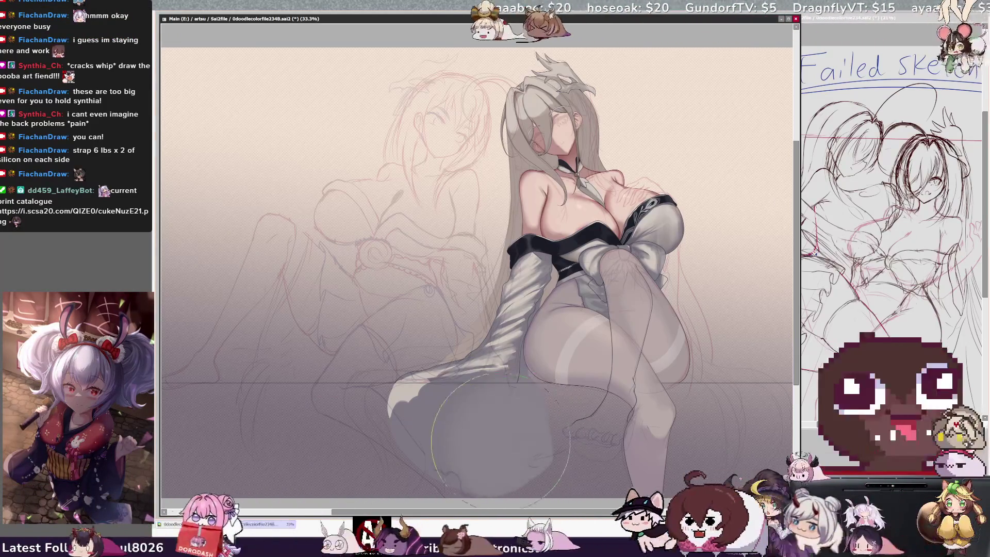
pyautogui.moveTo(442, 417); pyautogui.dragTo(443, 418)
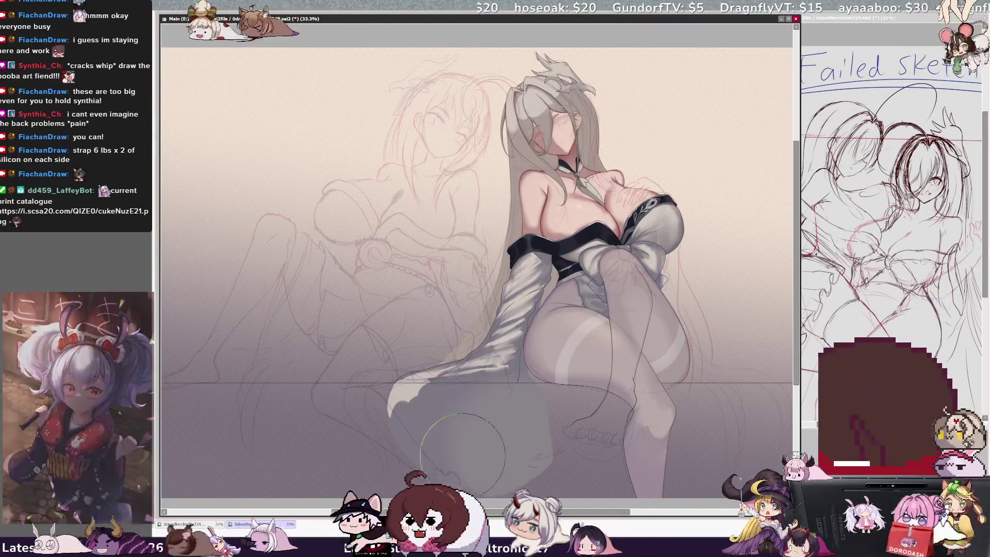
pyautogui.moveTo(528, 381)
pyautogui.mouseDown()
pyautogui.moveTo(546, 392)
pyautogui.moveTo(529, 381)
pyautogui.mouseUp()
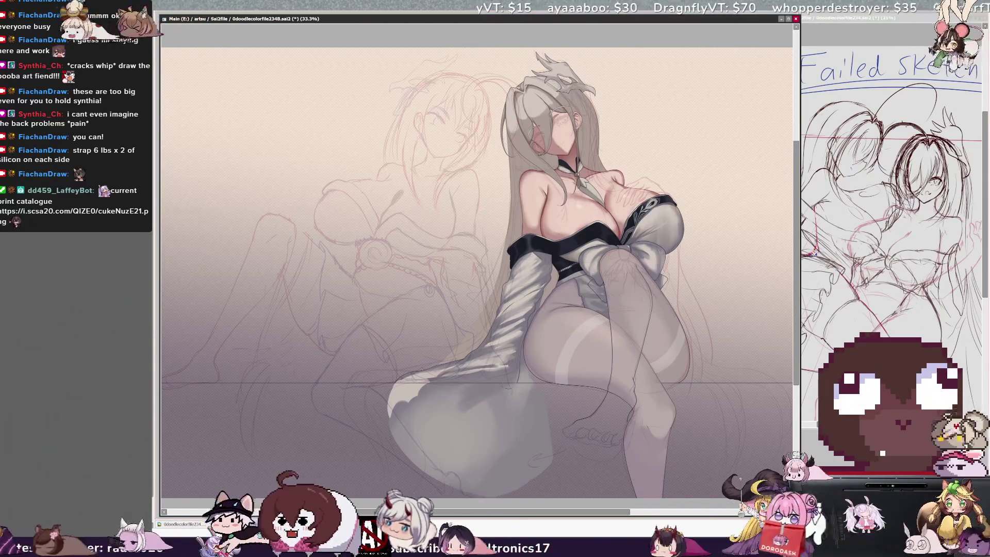
pyautogui.moveTo(505, 392); pyautogui.dragTo(492, 400)
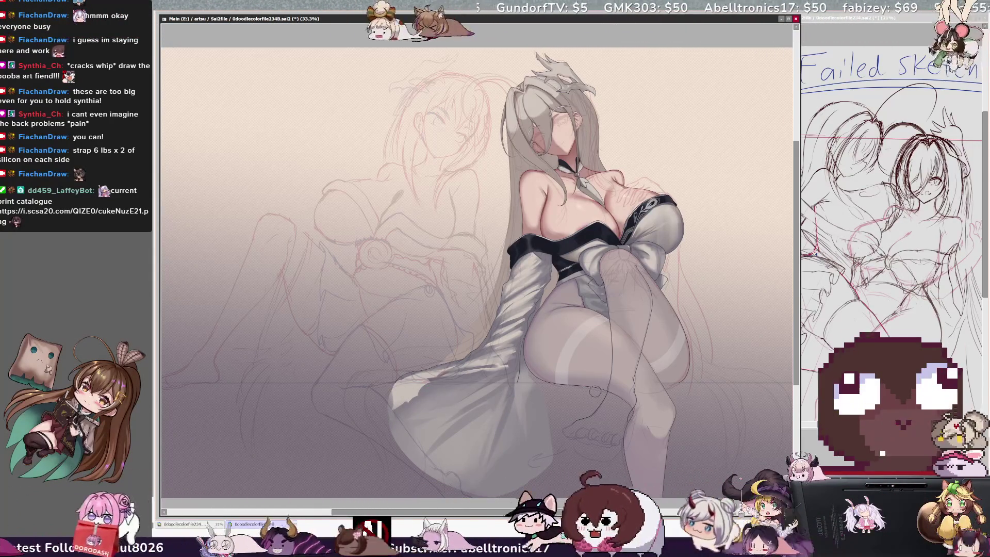
pyautogui.press('h')
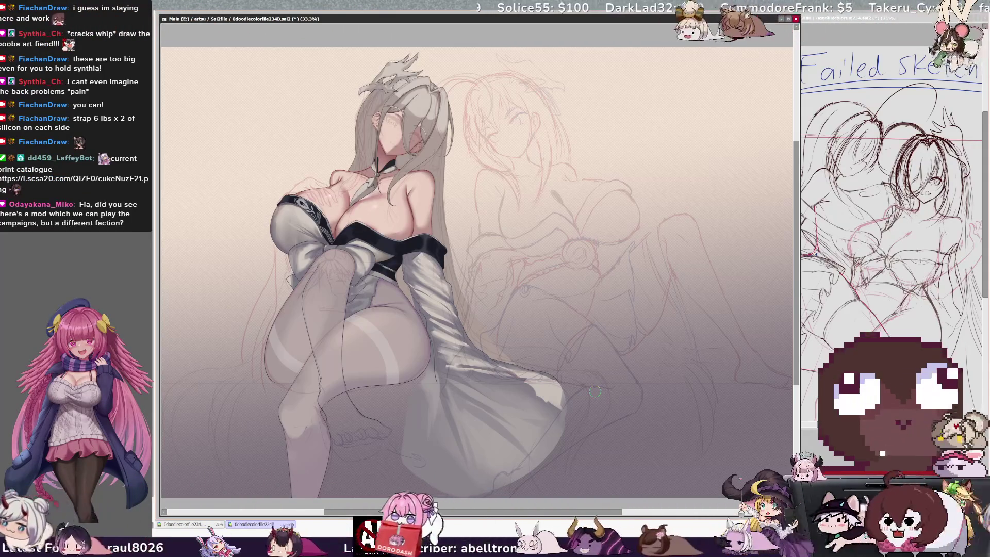
# - Pan to the canvas's left edge, unmirror the view, and shrink the brush to 126
pyautogui.moveTo(464, 258); pyautogui.dragTo(552, 257)
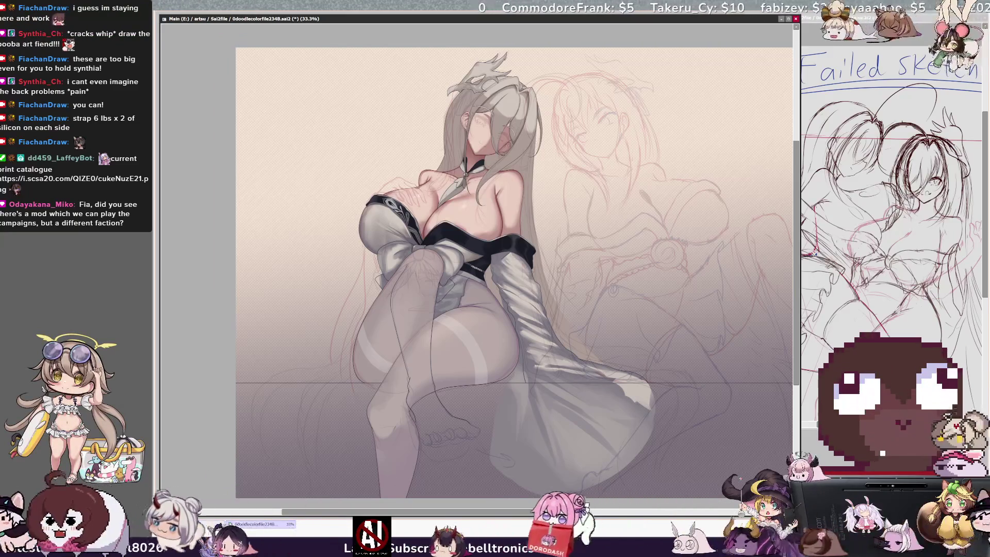
pyautogui.press('h')
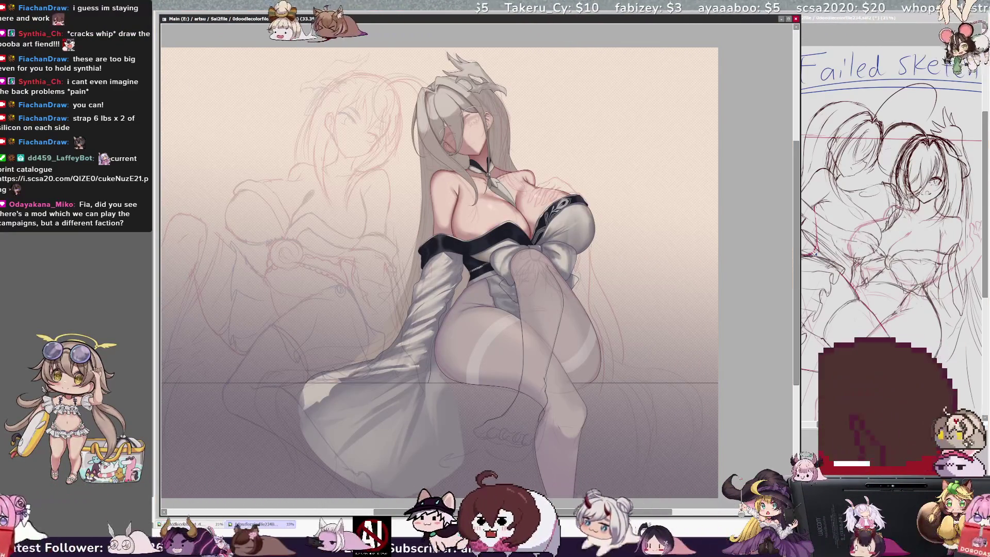
pyautogui.moveTo(427, 178); pyautogui.dragTo(421, 176)
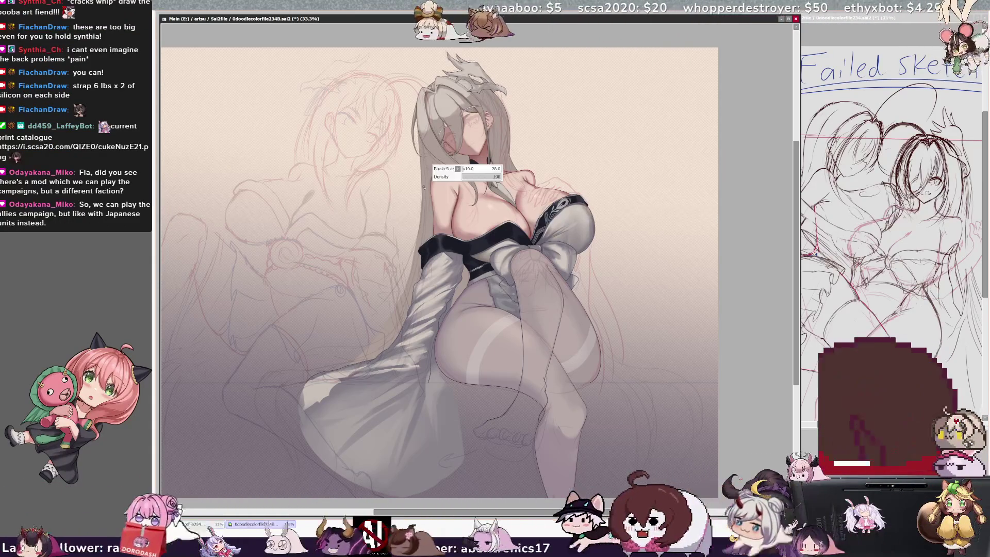
# - Ctrl+click near the girl's neck to make Layer7 the active layer
pyautogui.keyDown('ctrl'); pyautogui.keyDown('shift'); pyautogui.click(433, 190); pyautogui.keyUp('shift'); pyautogui.keyUp('ctrl')
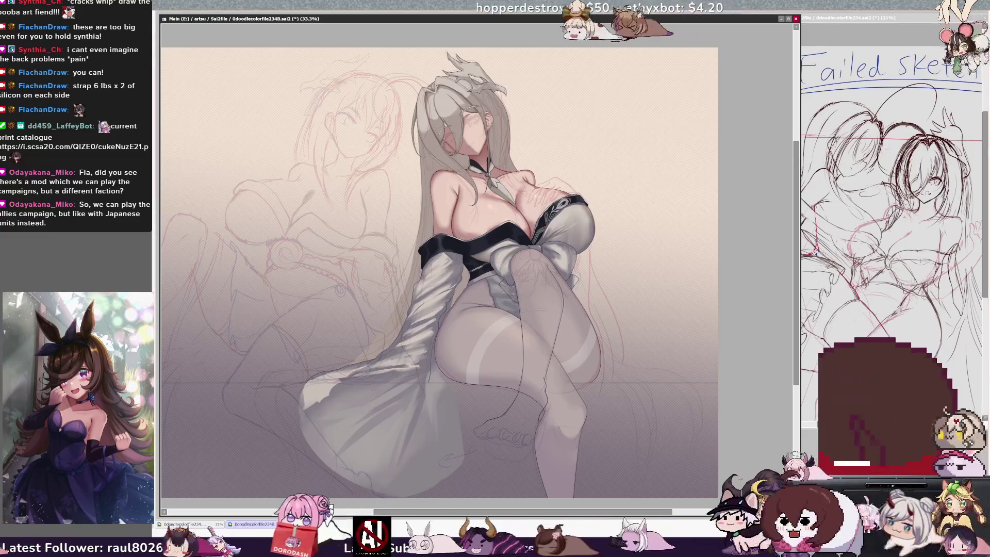
pyautogui.keyDown('ctrl'); pyautogui.keyDown('shift'); pyautogui.click(424, 174); pyautogui.keyUp('shift'); pyautogui.keyUp('ctrl')
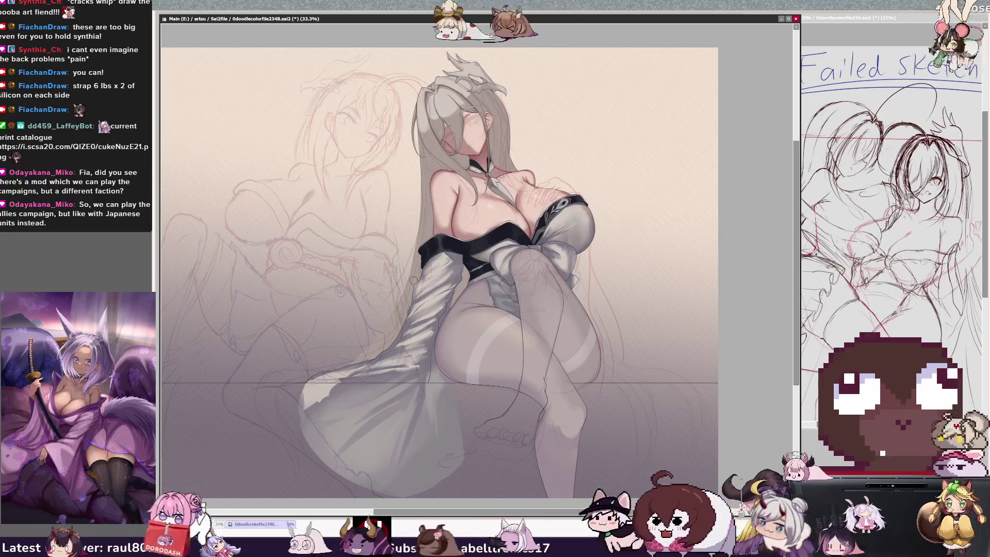
pyautogui.keyDown('ctrl'); pyautogui.keyDown('shift'); pyautogui.click(452, 164); pyautogui.keyUp('shift'); pyautogui.keyUp('ctrl')
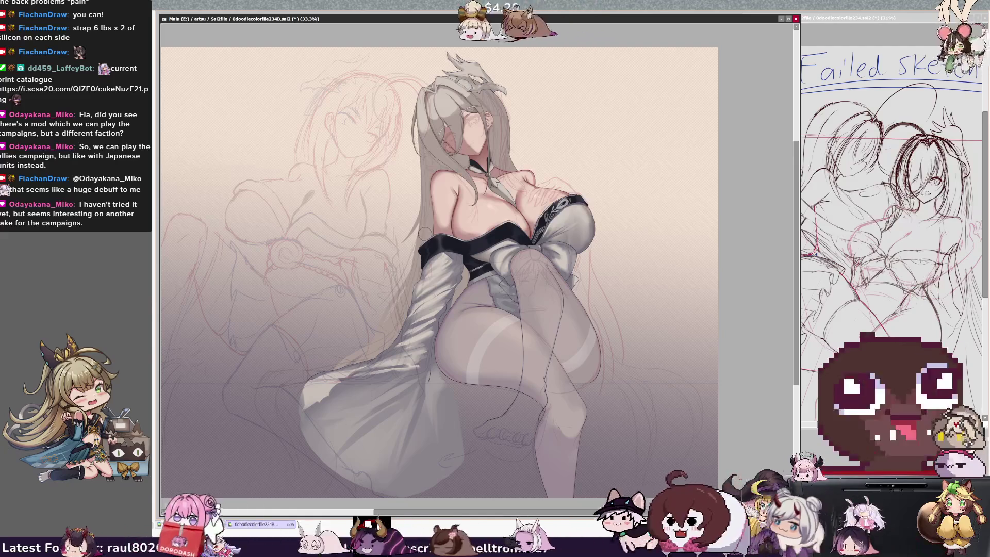
pyautogui.press(']')
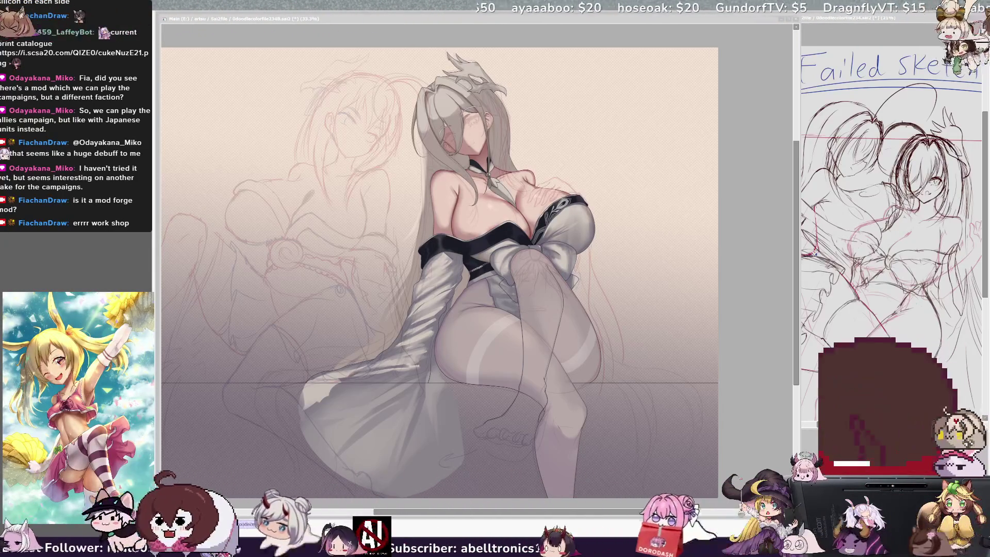
pyautogui.press('h')
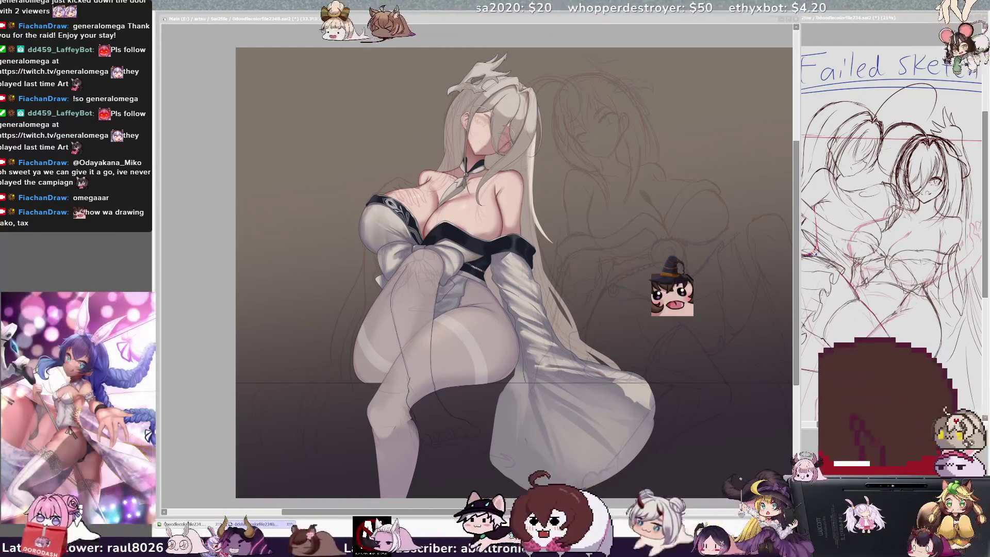
# - Paint two light hair strands past the sleeve, the second finer, then unflip the view
pyautogui.hotkey('alt', 'Tab')
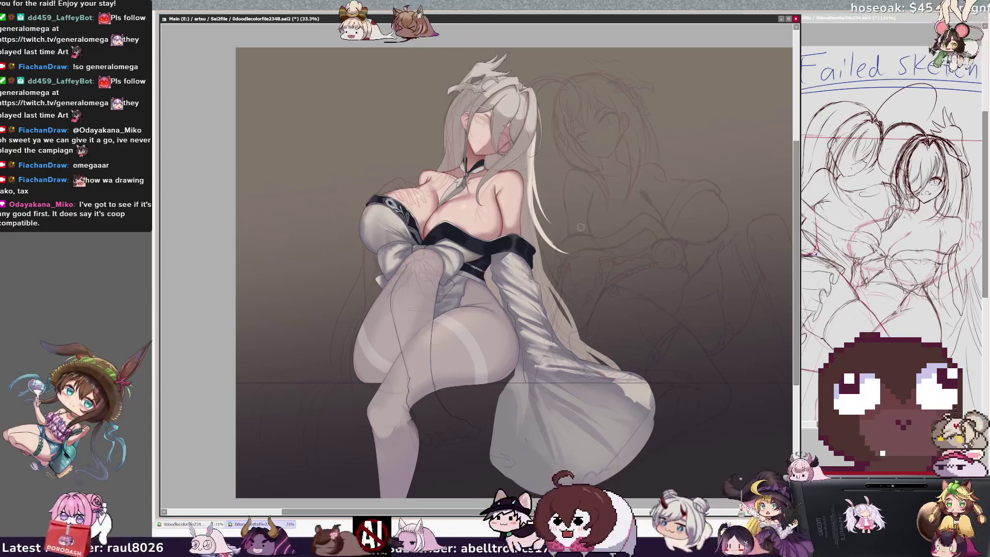
pyautogui.moveTo(537, 223); pyautogui.dragTo(573, 254)
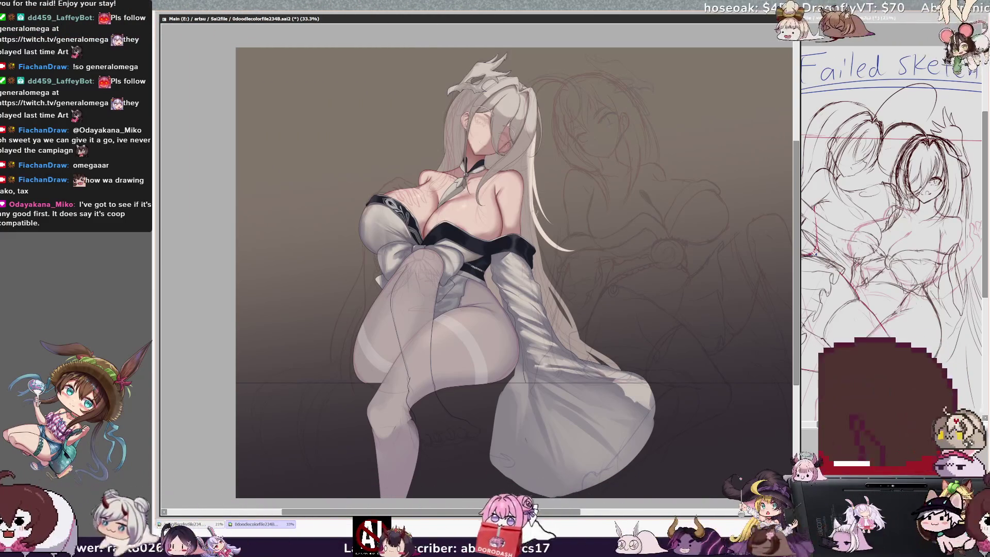
pyautogui.press('[')
pyautogui.press('[')
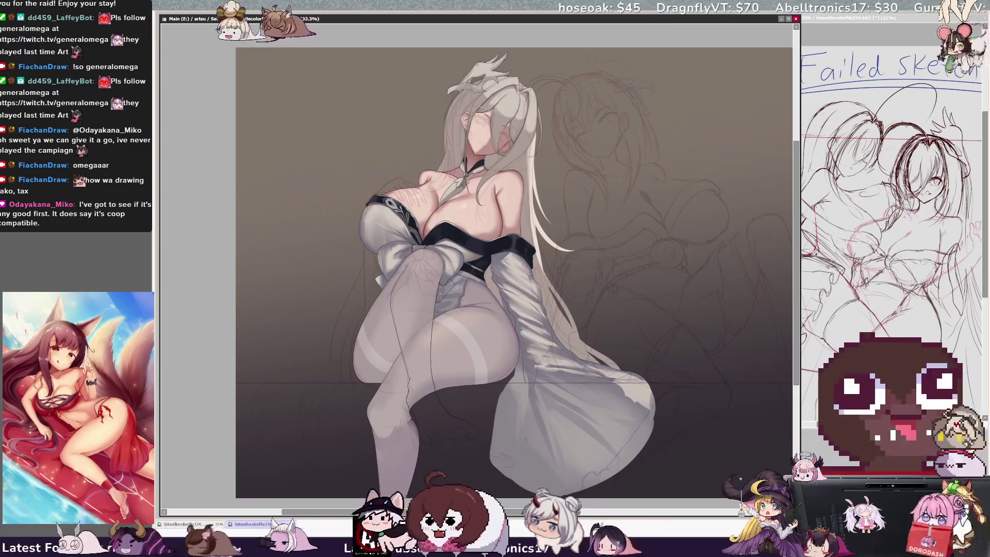
pyautogui.moveTo(536, 238); pyautogui.dragTo(578, 292)
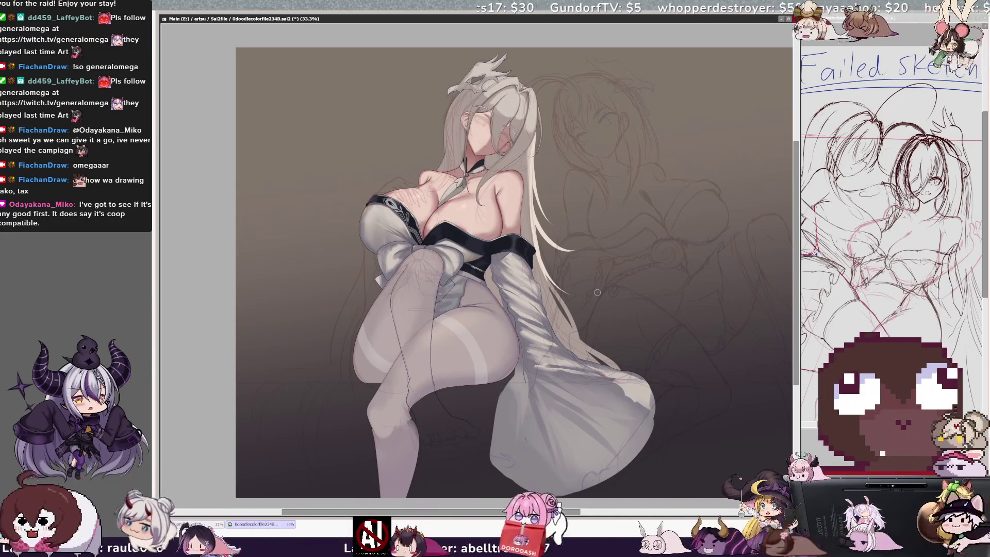
pyautogui.press('h')
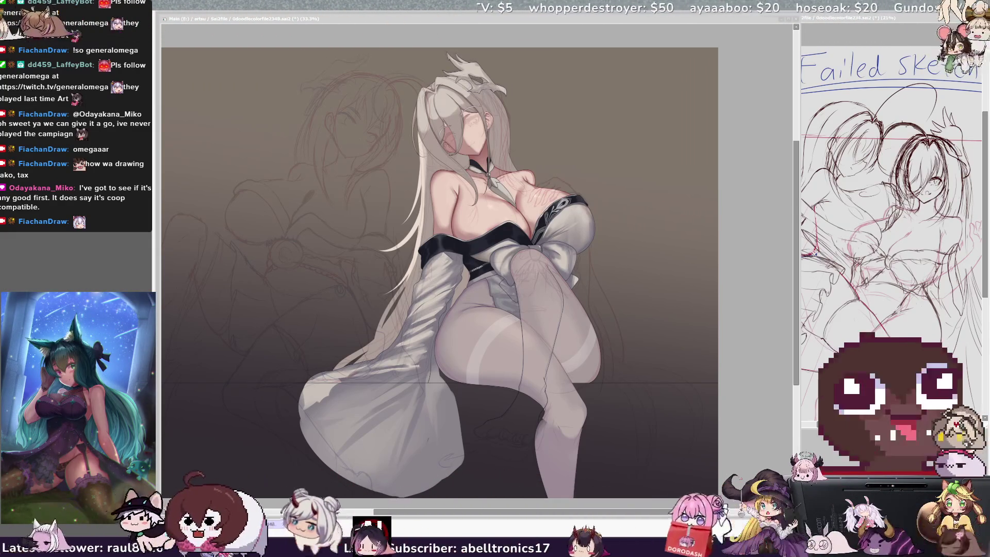
pyautogui.click(408, 160)
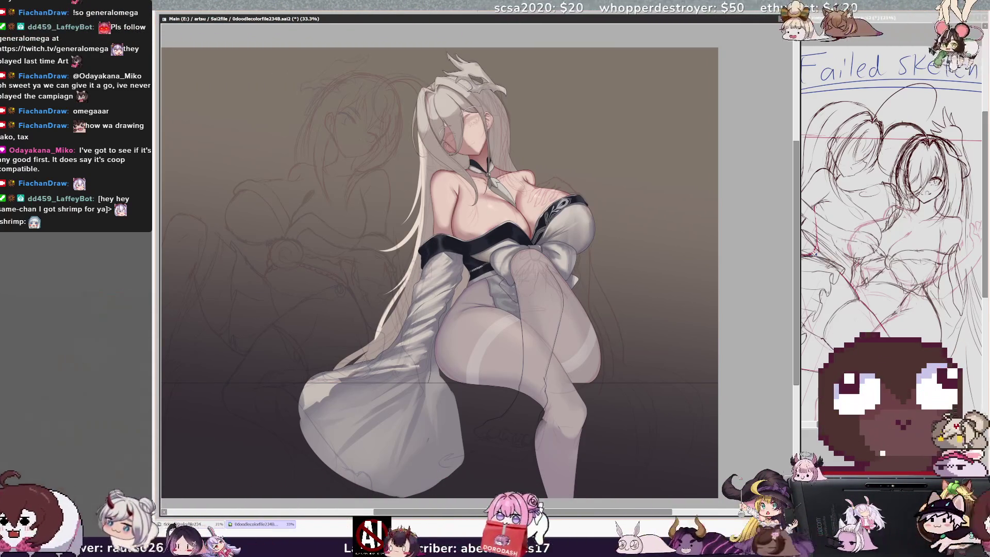
pyautogui.press('[')
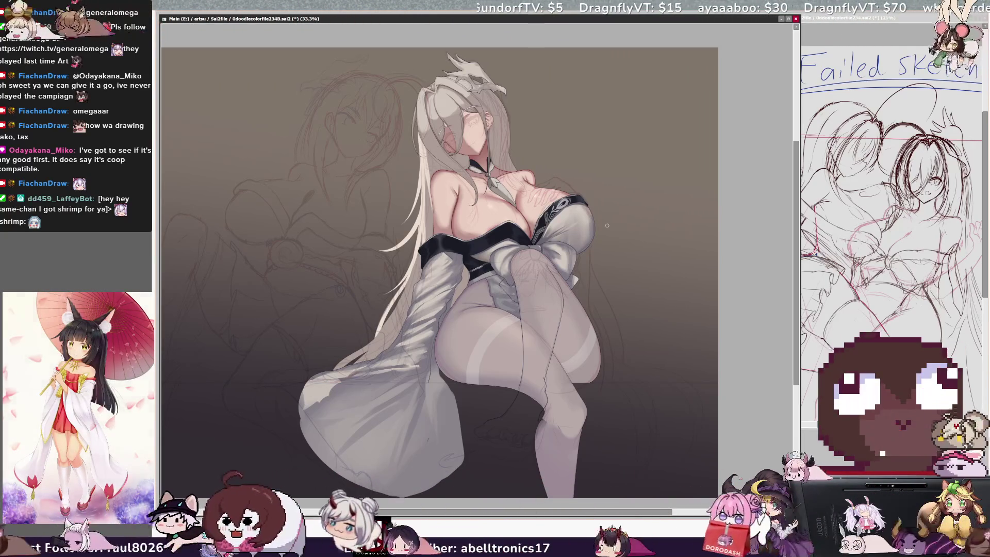
pyautogui.scroll(1, 796, 249)
# - Ctrl+click the hair on the canvas to make Hairback the active layer
pyautogui.scroll(2, 796, 248)
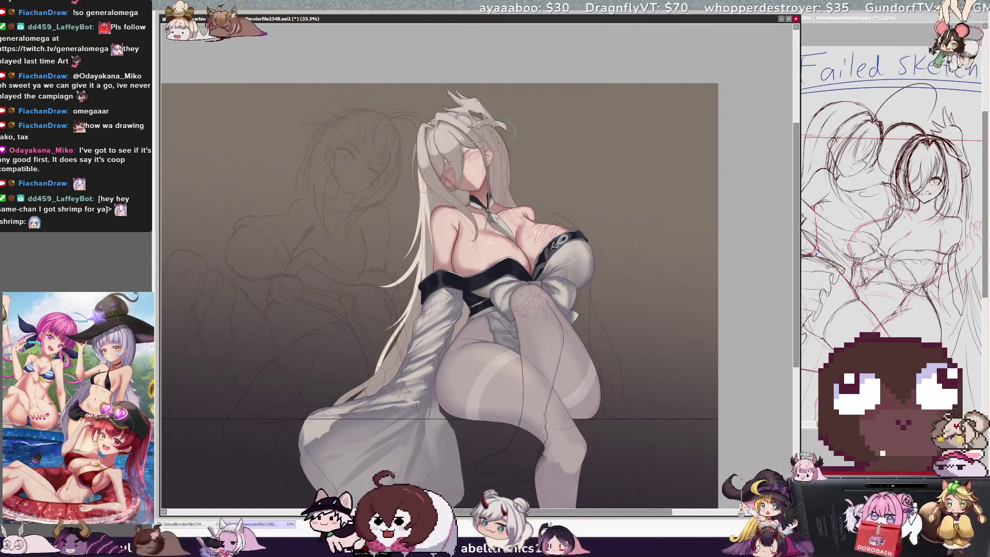
pyautogui.keyDown('ctrl'); pyautogui.keyDown('shift'); pyautogui.click(426, 213); pyautogui.keyUp('shift'); pyautogui.keyUp('ctrl')
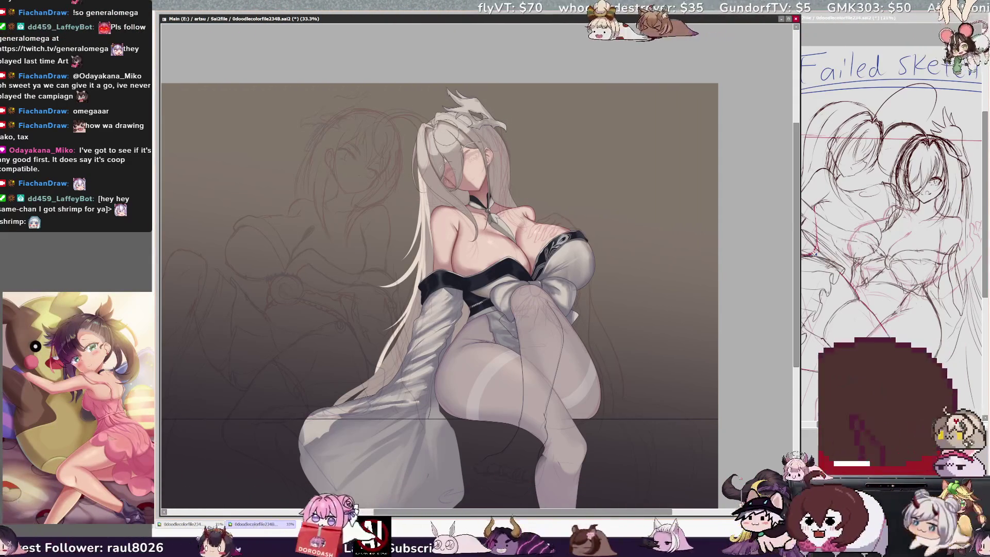
pyautogui.scroll(3, 255, 74)
# - At 100% zoom, paint light bang highlights with brush sizes 12–30, then pick Layer25
pyautogui.scroll(5, 444, 258)
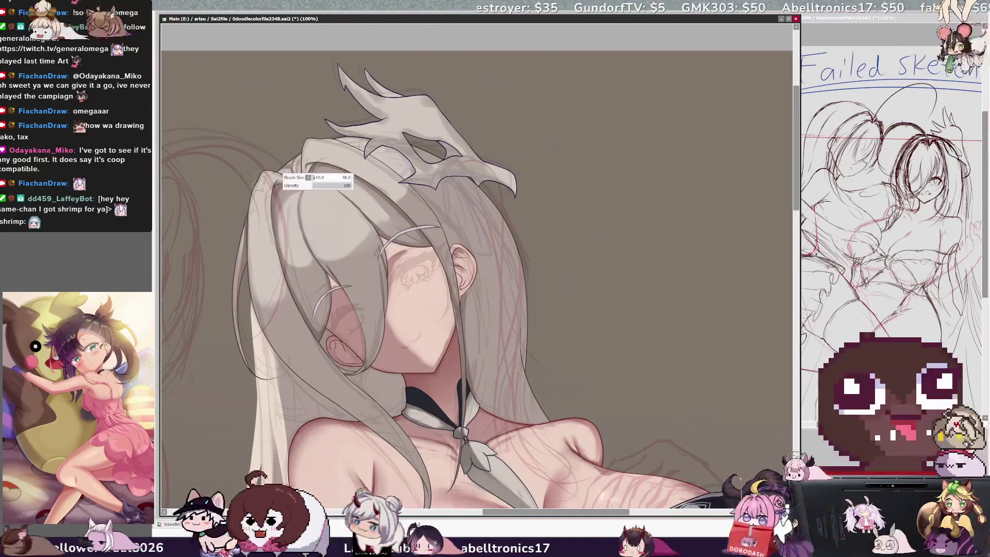
pyautogui.moveTo(506, 513); pyautogui.dragTo(484, 512)
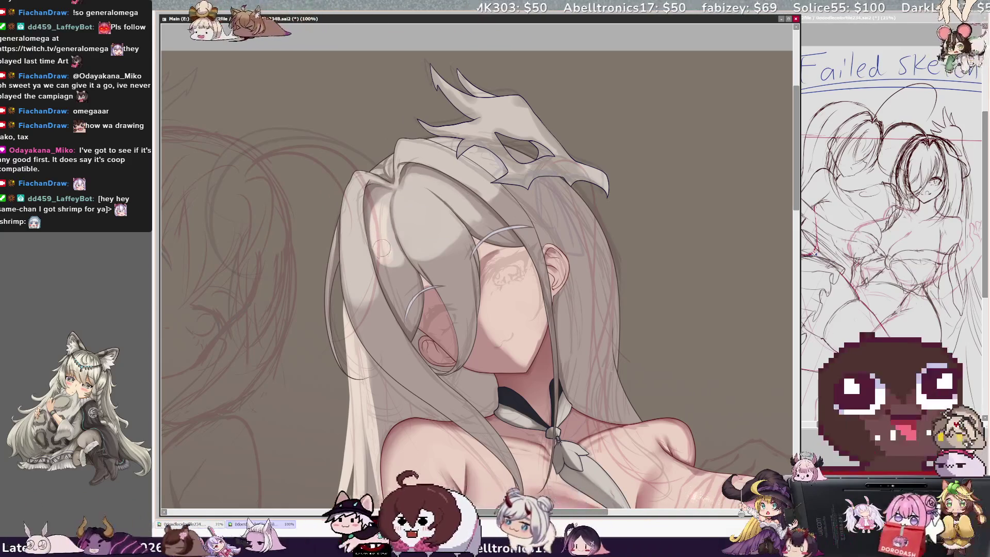
pyautogui.press('[')
pyautogui.press('[')
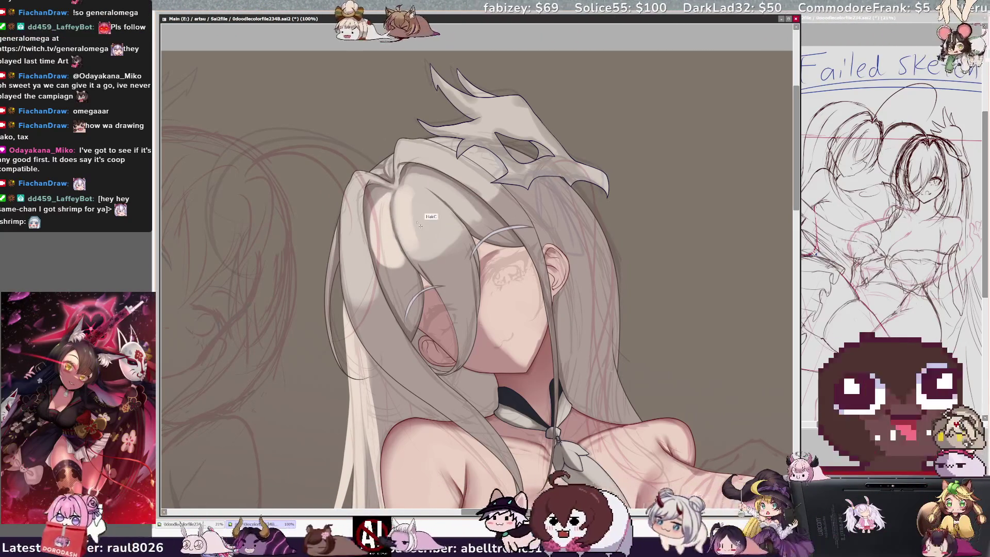
pyautogui.press(']')
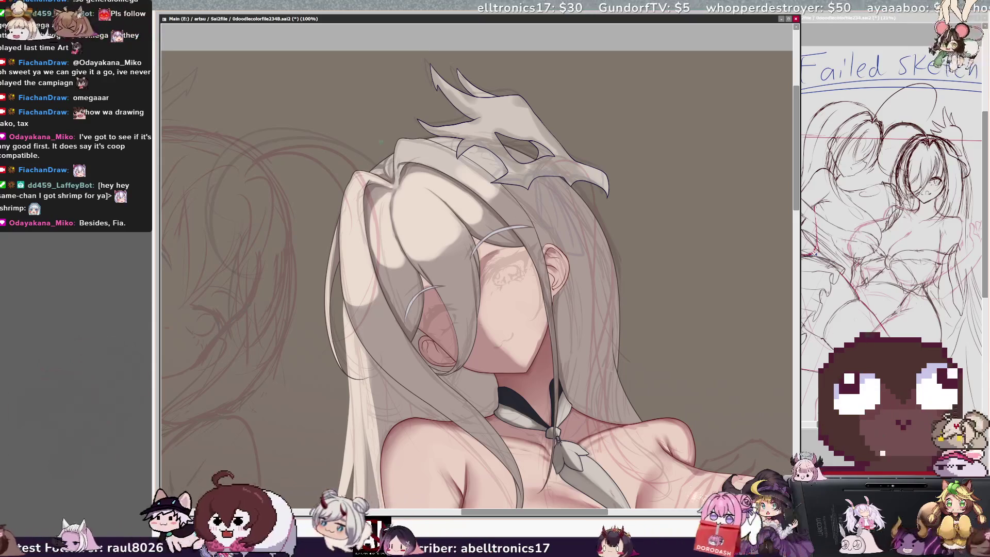
pyautogui.press('[')
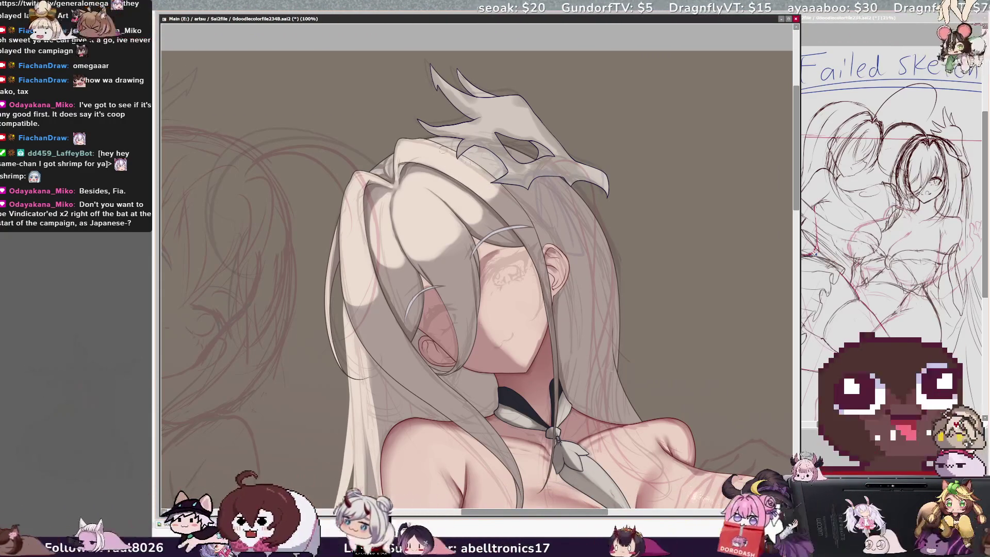
pyautogui.press(']')
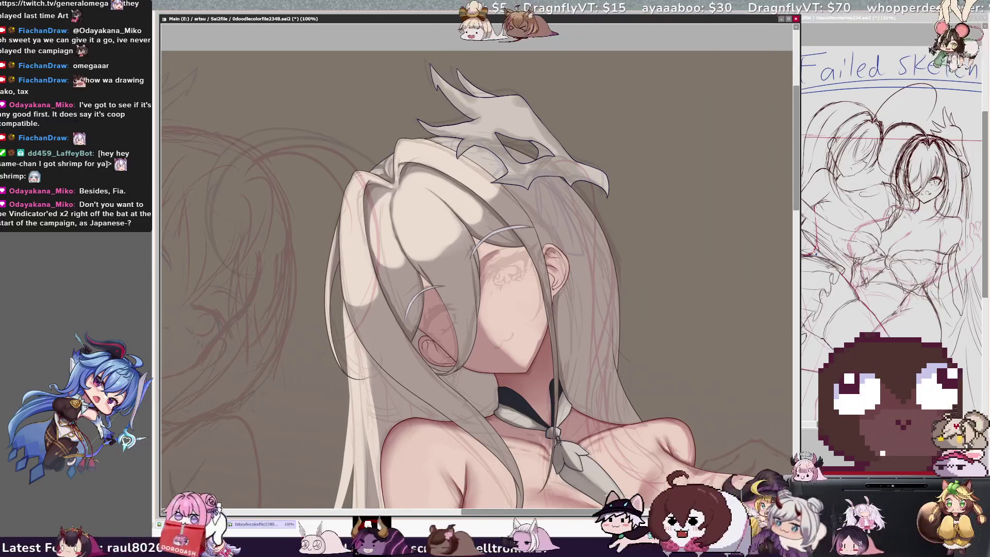
pyautogui.keyDown('ctrl'); pyautogui.keyDown('shift'); pyautogui.click(467, 154); pyautogui.keyUp('shift'); pyautogui.keyUp('ctrl')
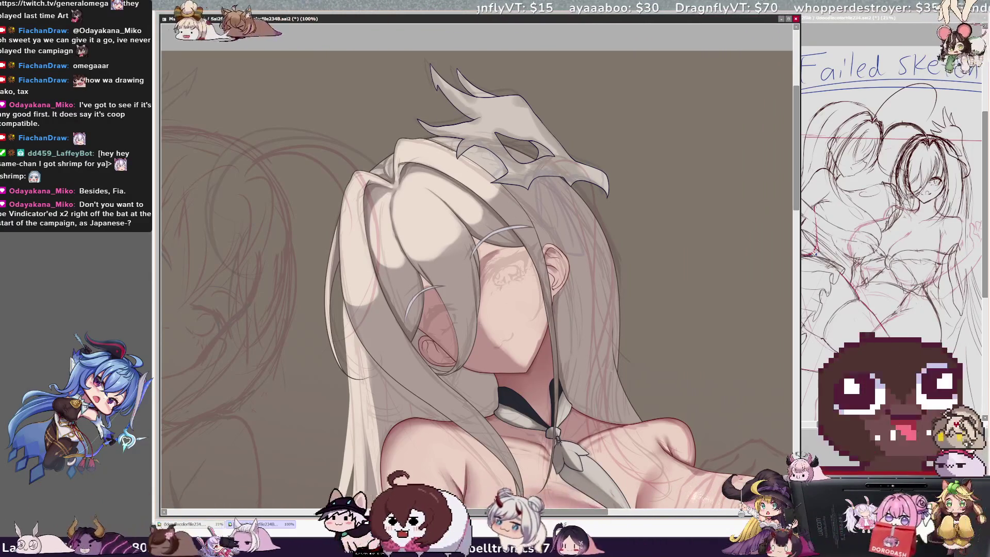
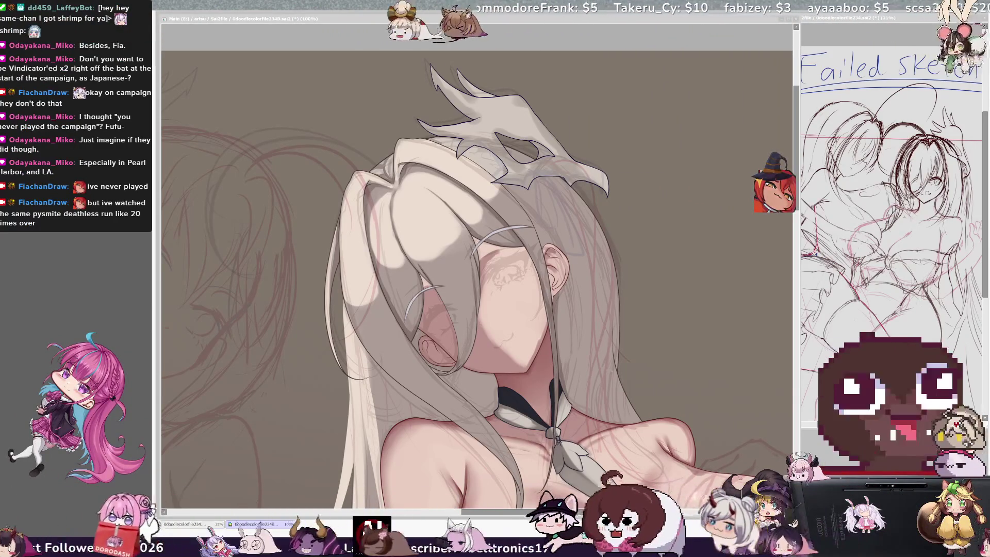
# - Mirror the painting horizontally to check the girl's balance, and bring up the brush size control
pyautogui.press('h')
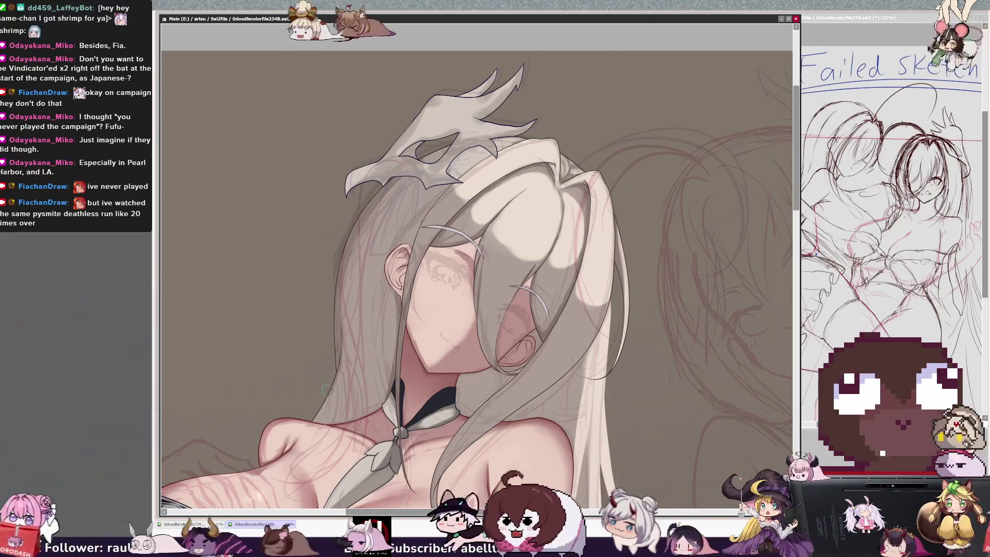
pyautogui.press(']')
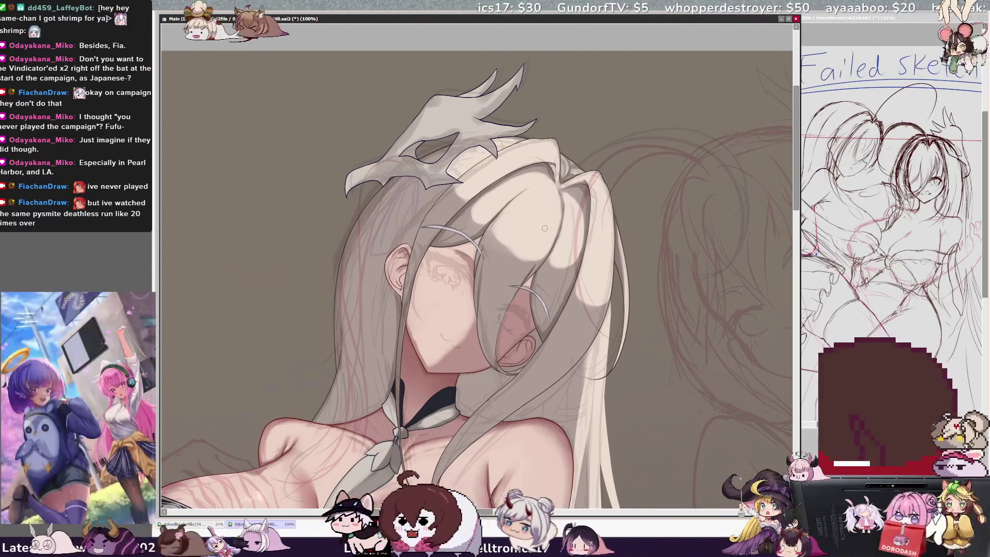
# - After a quick mirror check, tilt the view and zoom in on the girl's face, hair and shoulder
pyautogui.press('h')
pyautogui.press('h')
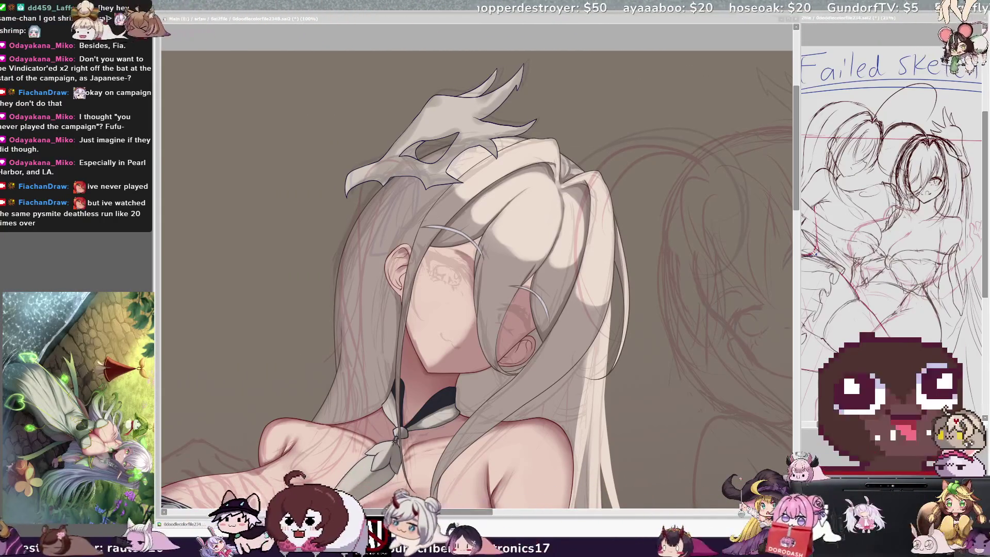
pyautogui.hotkey('alt', 'Tab')
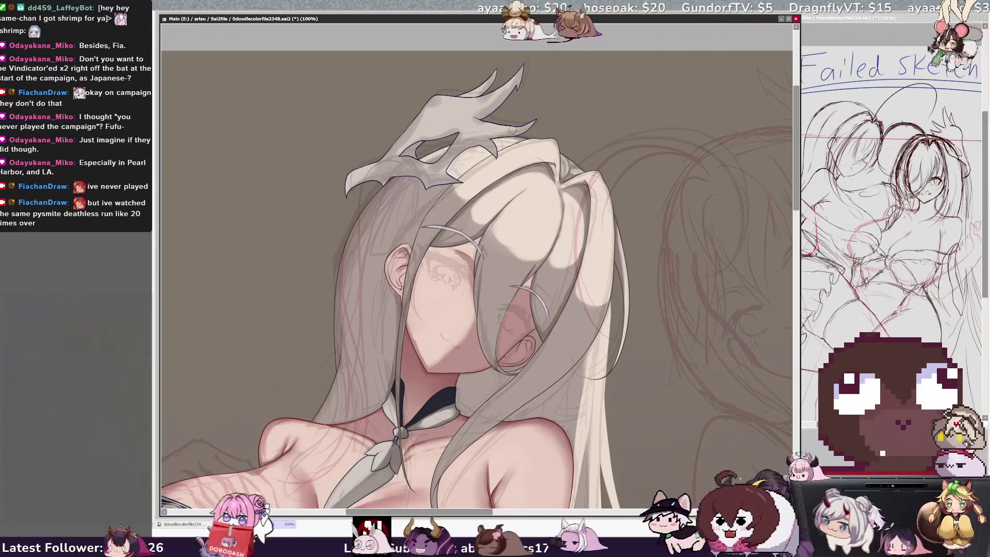
pyautogui.press('Delete')
pyautogui.press('Delete')
pyautogui.press('Delete')
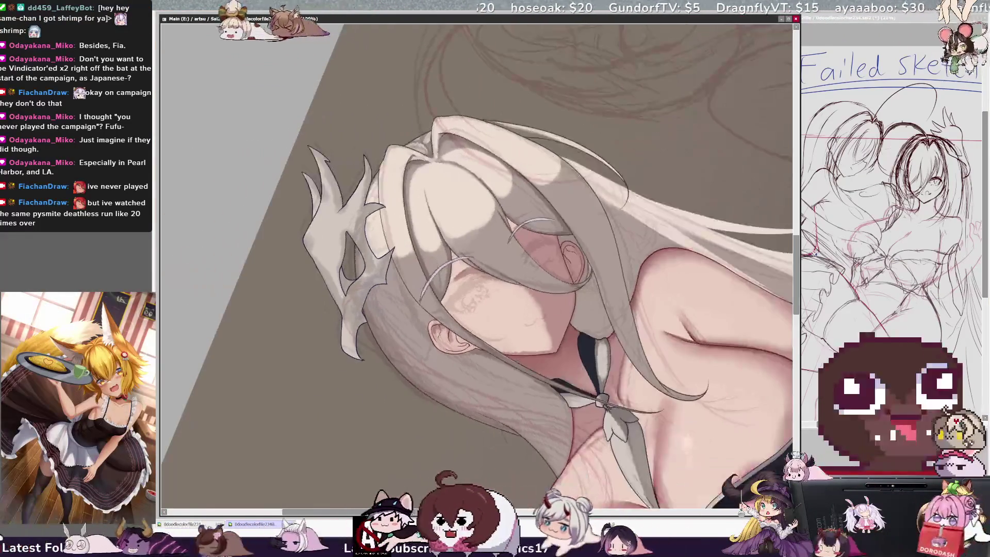
# - Rotate the canvas nearly upright and zoom out to 75% to frame the head and chest
pyautogui.press('[')
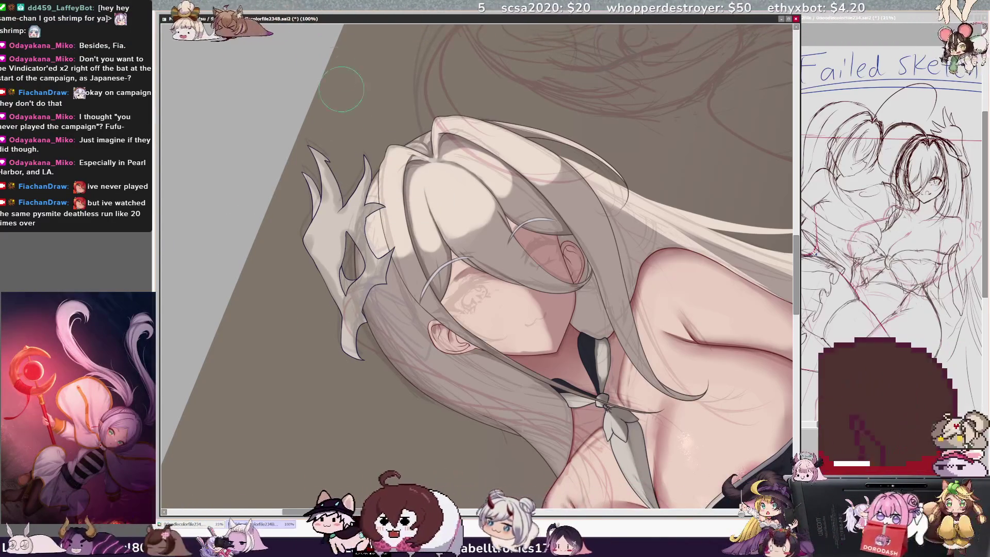
pyautogui.press('End')
pyautogui.press('End')
pyautogui.press('End')
pyautogui.press('pagedown')
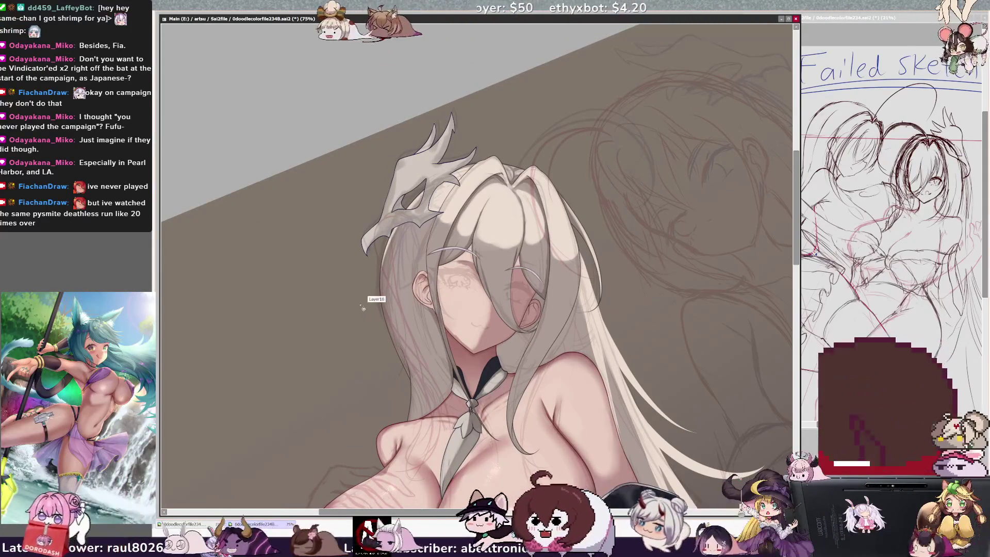
pyautogui.press(']')
# - Reduce the brush size from 48 to 25, then raise it to 36
pyautogui.press('[')
pyautogui.press('[')
pyautogui.press('[')
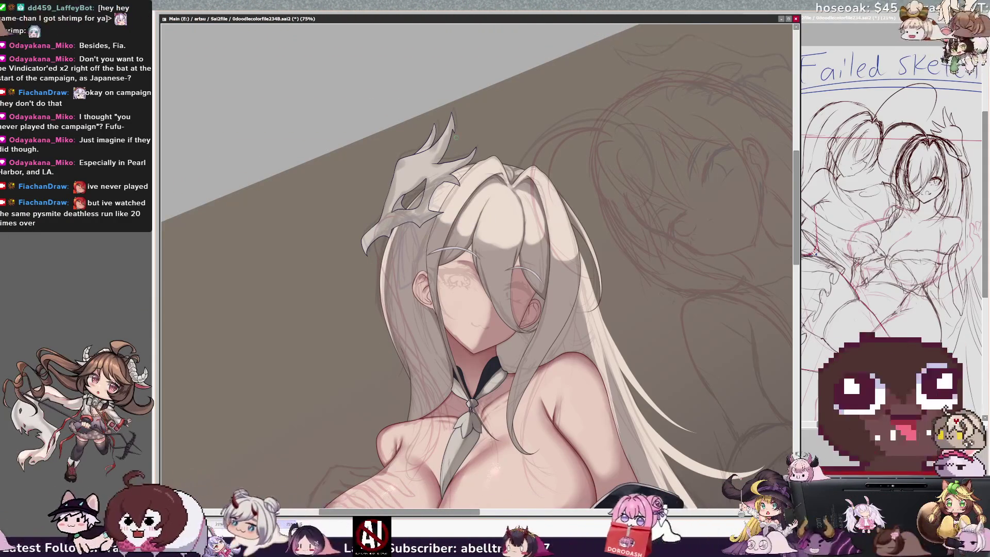
pyautogui.press(']')
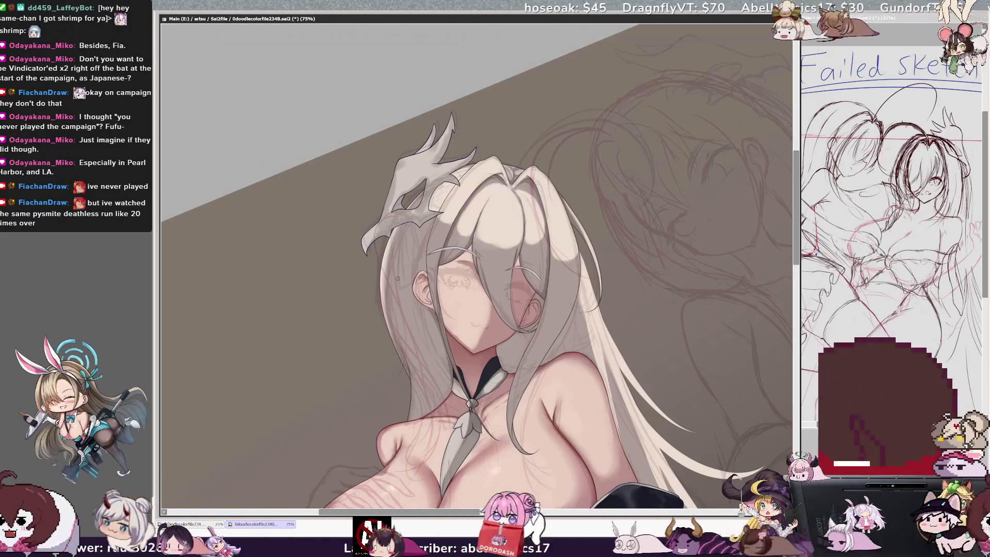
# - Pan the view left so more of the red sketch shows on the right
pyautogui.moveTo(398, 279); pyautogui.dragTo(310, 279)
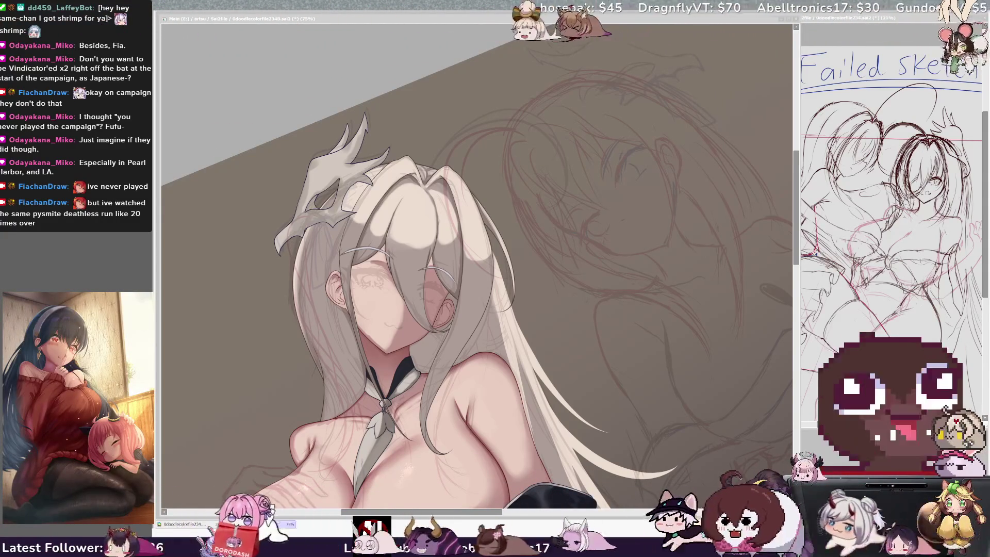
pyautogui.hotkey('alt', 'Tab')
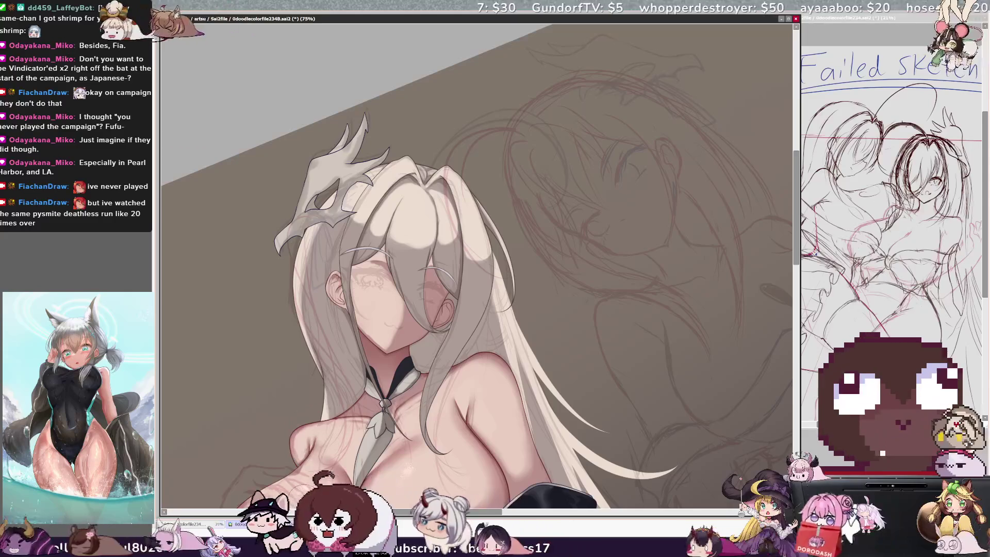
# - Zoom out from 75% to 50% and reset the canvas rotation to upright
pyautogui.press('-')
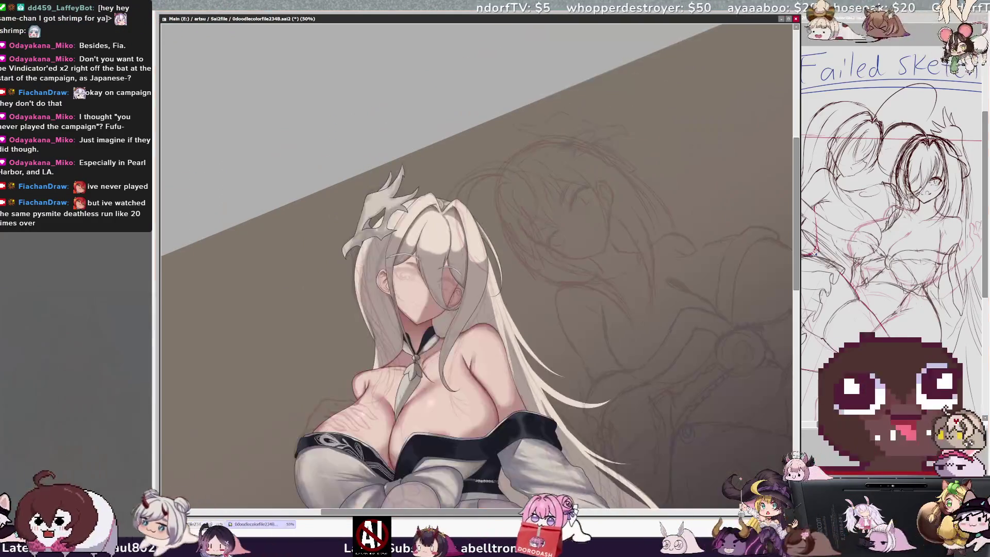
pyautogui.press('Home')
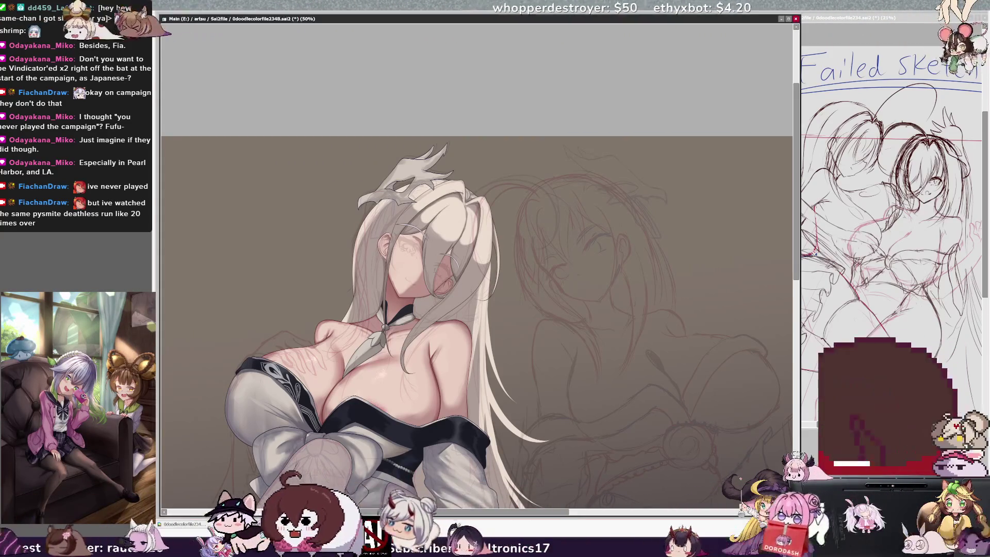
pyautogui.moveTo(560, 512); pyautogui.dragTo(540, 512)
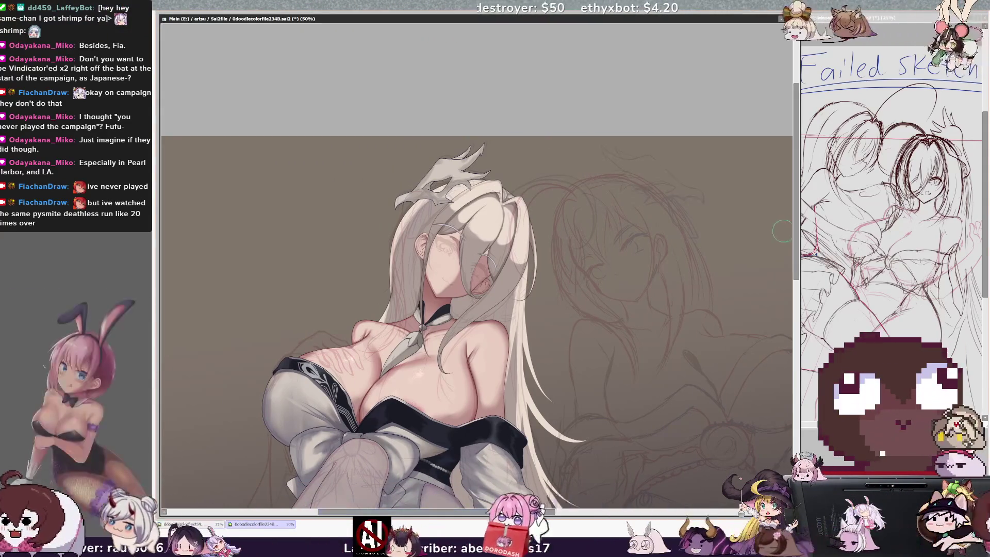
pyautogui.scroll(-5, 788, 264)
pyautogui.scroll(-6, 787, 264)
pyautogui.hscroll(-6, 788, 265)
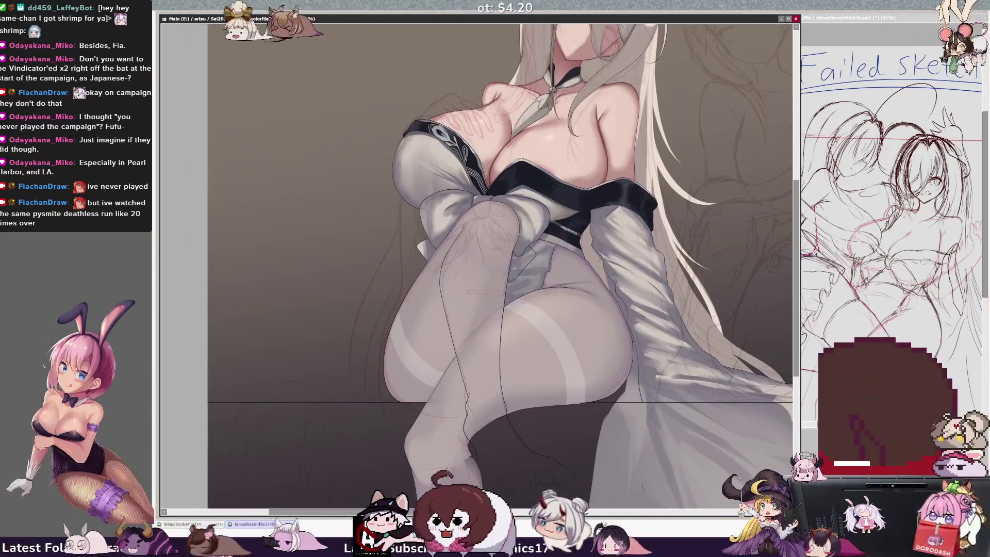
pyautogui.press('h')
pyautogui.scroll(-4, 477, 247)
pyautogui.hscroll(-3, 442, 409)
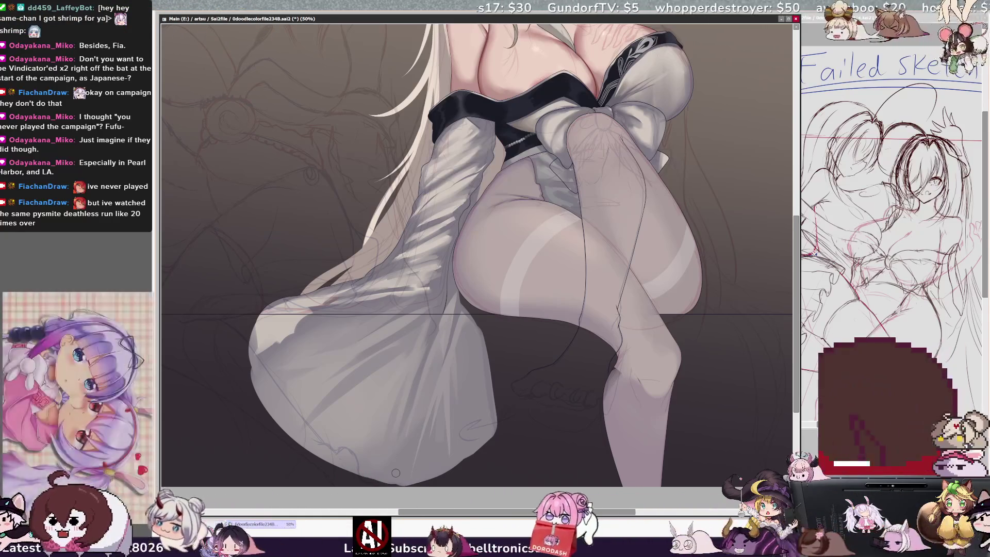
pyautogui.press('h')
pyautogui.scroll(5, 477, 246)
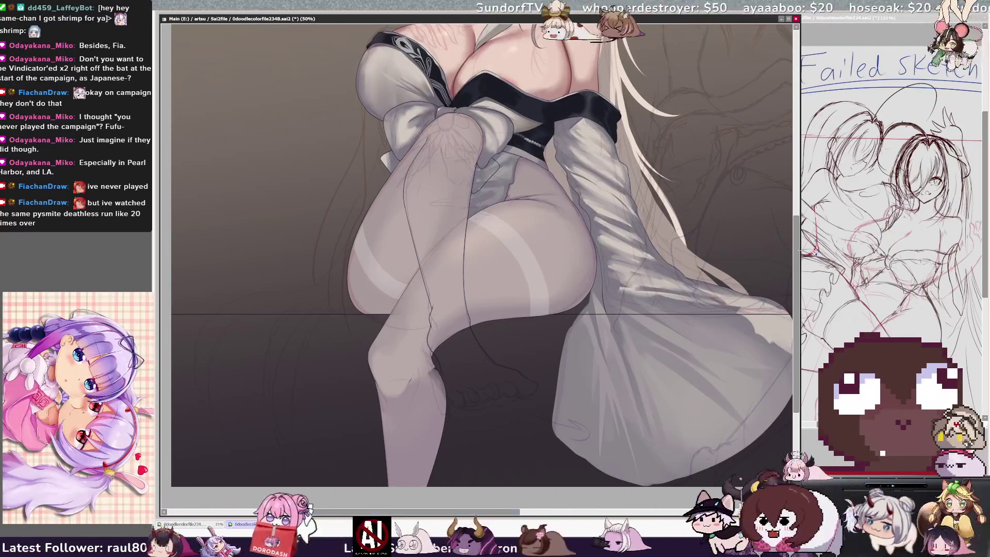
pyautogui.scroll(-5, 476, 246)
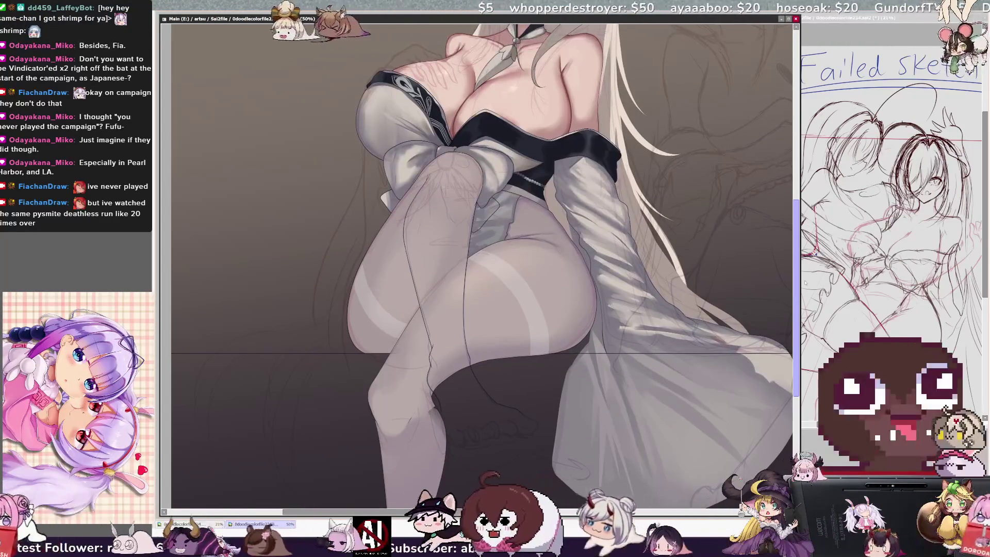
pyautogui.scroll(6, 476, 247)
pyautogui.scroll(2, 477, 247)
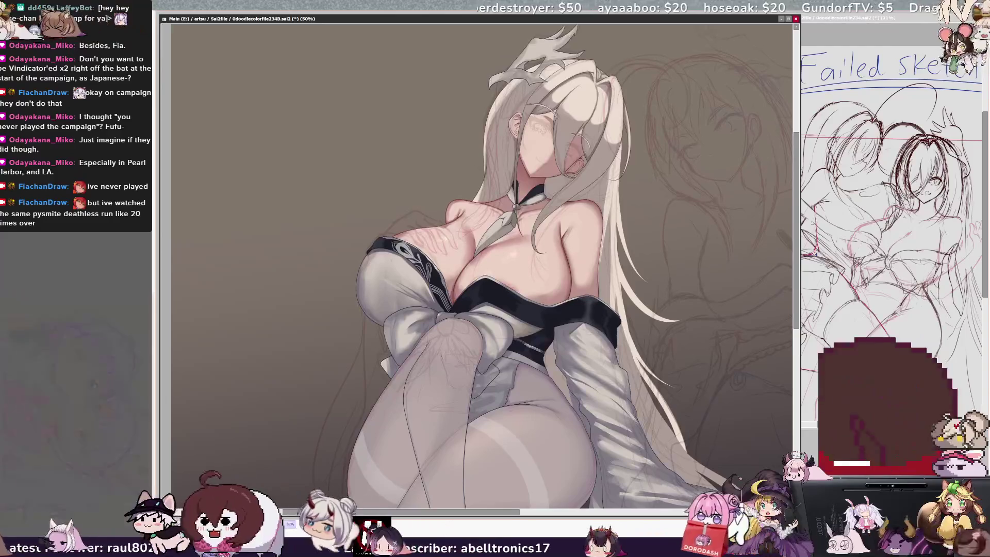
pyautogui.press('h')
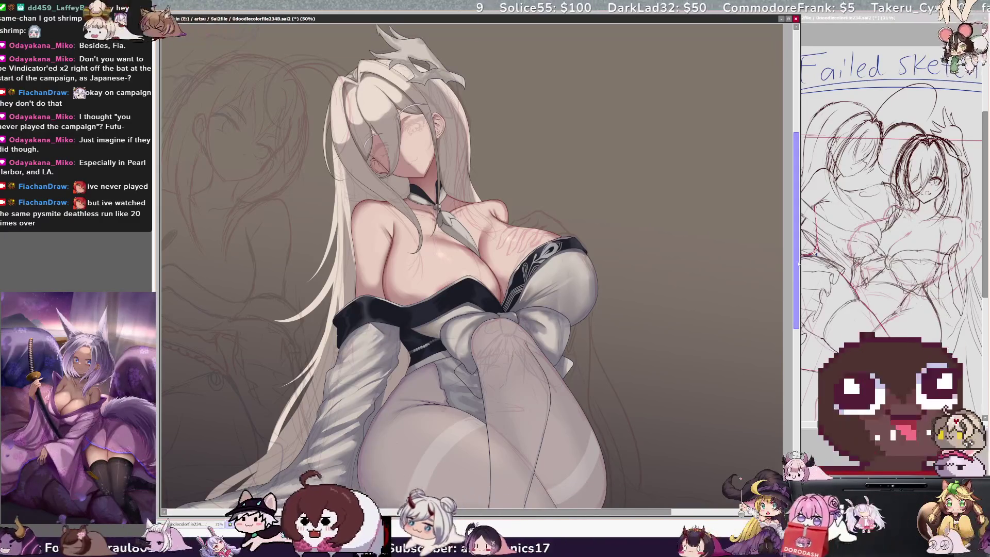
# - Make the SAI 2 window active again over the girl's crossed stockinged legs
pyautogui.scroll(1, 472, 265)
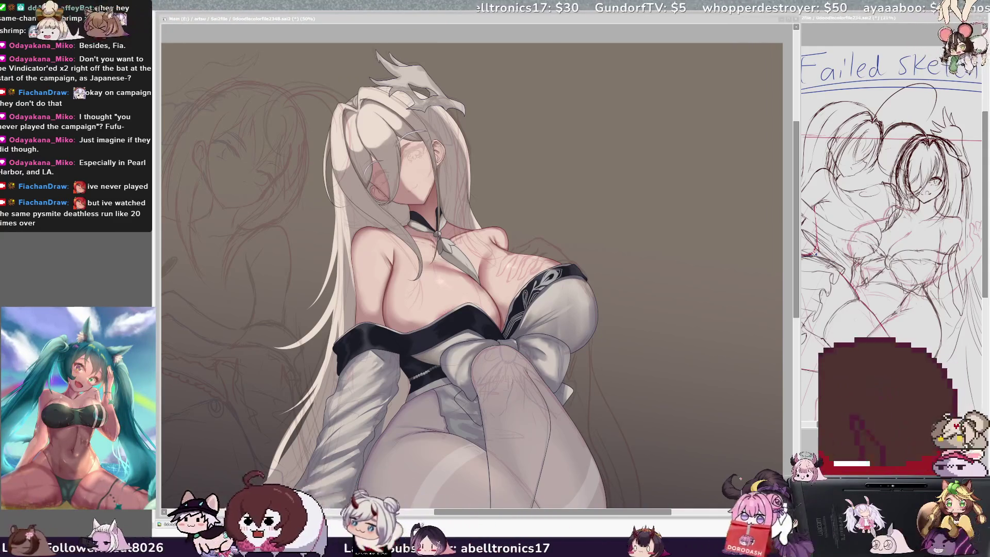
pyautogui.click(752, 202)
pyautogui.scroll(-5, 472, 248)
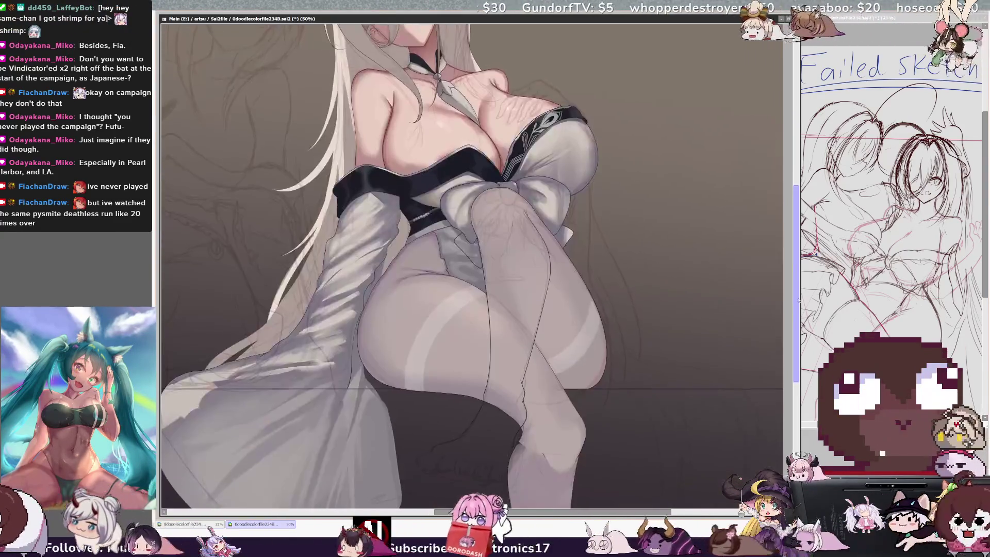
# - Mirror the view and hide the dark brown background, leaving the figure over transparency
pyautogui.press('h')
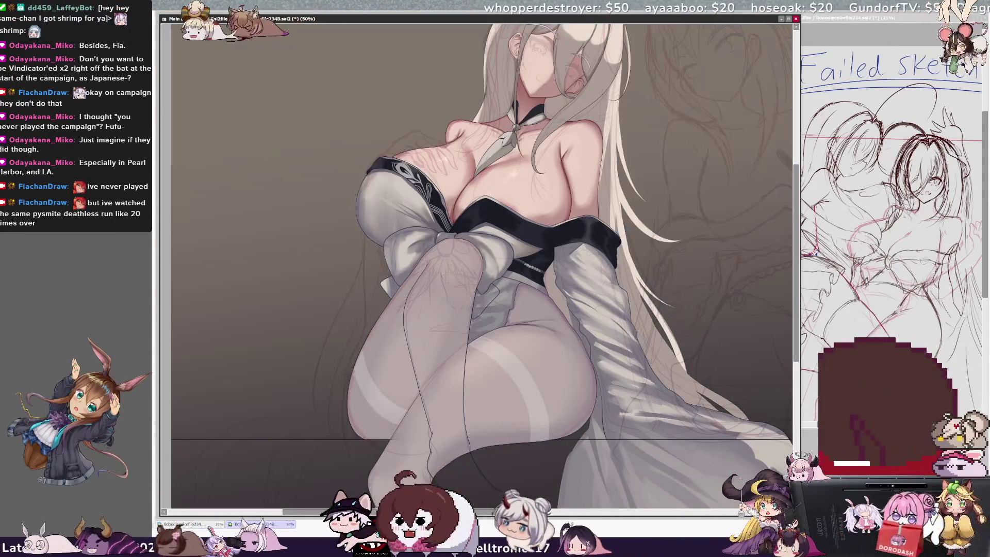
pyautogui.hotkey('ctrl', 'z')
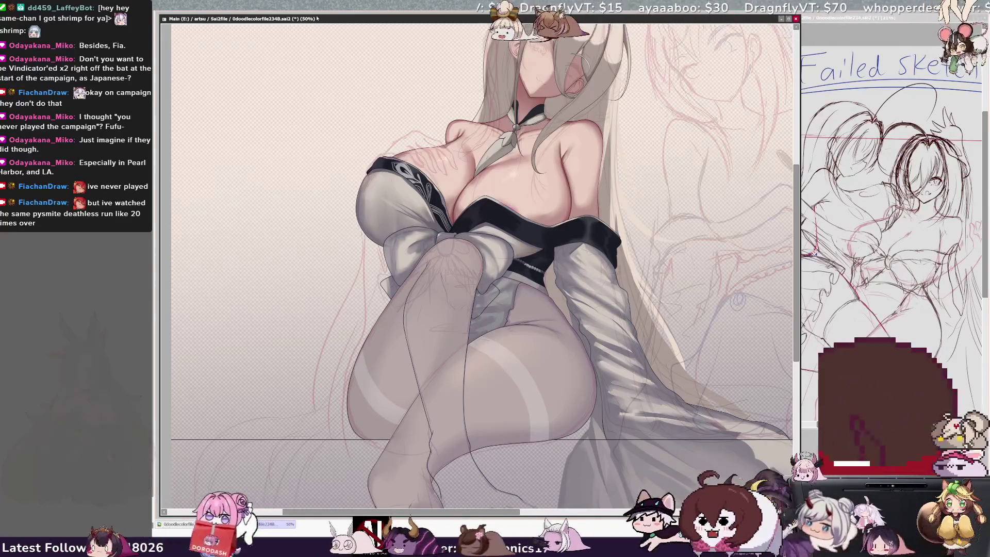
pyautogui.scroll(2, 557, 149)
pyautogui.scroll(-4, 479, 258)
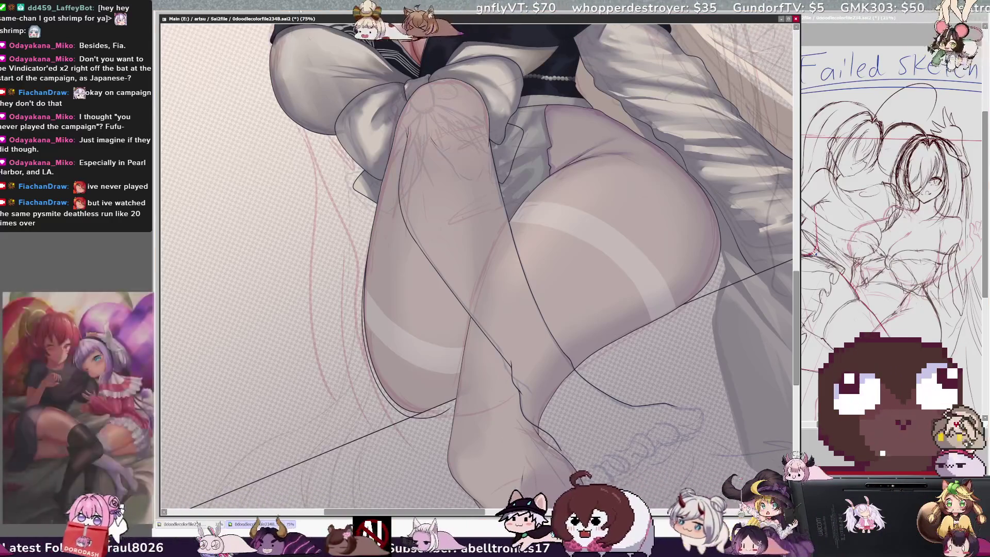
# - Zoom to 100% and rotate the legs horizontal, then draw a short dark lineart stroke on them
pyautogui.hotkey('ctrl', '+')
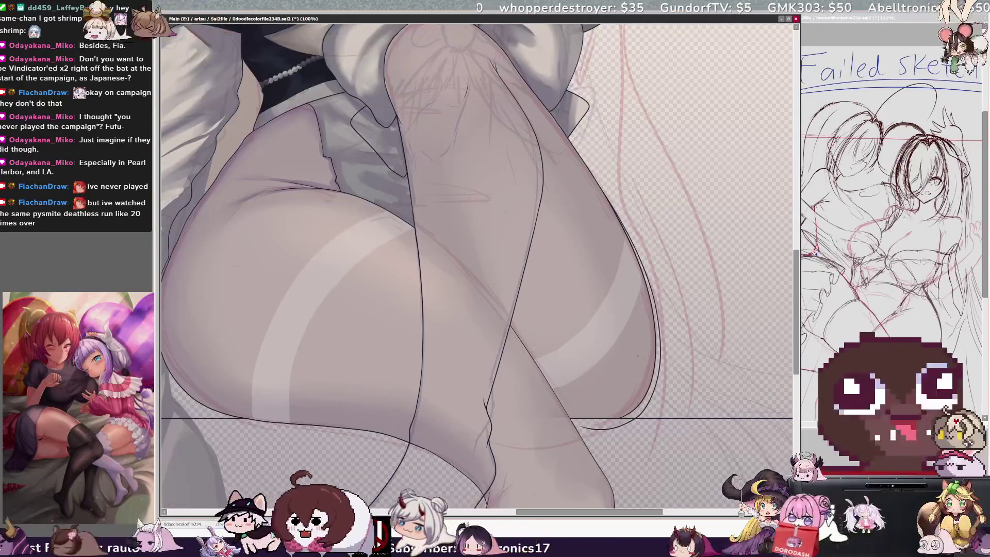
pyautogui.press('h')
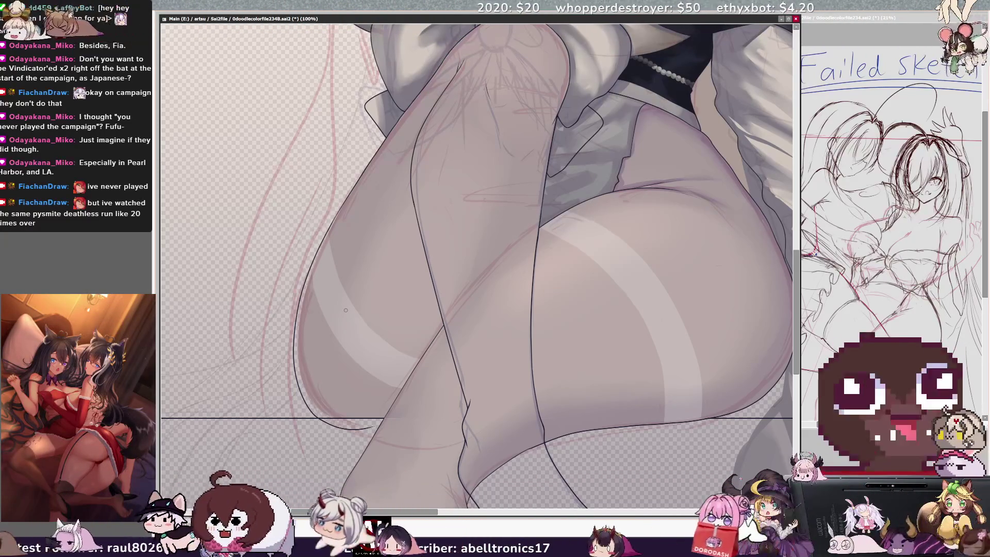
pyautogui.press('End')
pyautogui.press('End')
pyautogui.press('End')
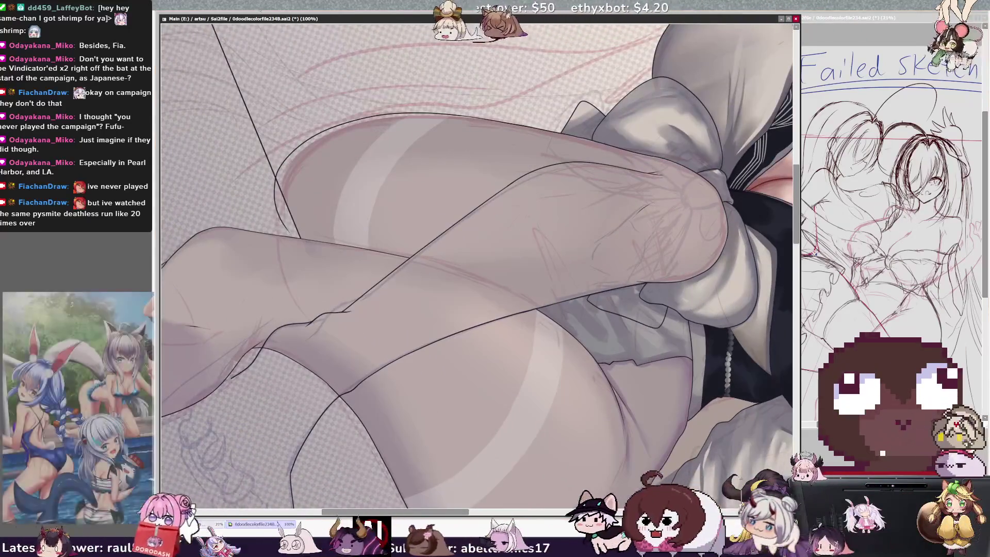
pyautogui.hotkey('ctrl', '+')
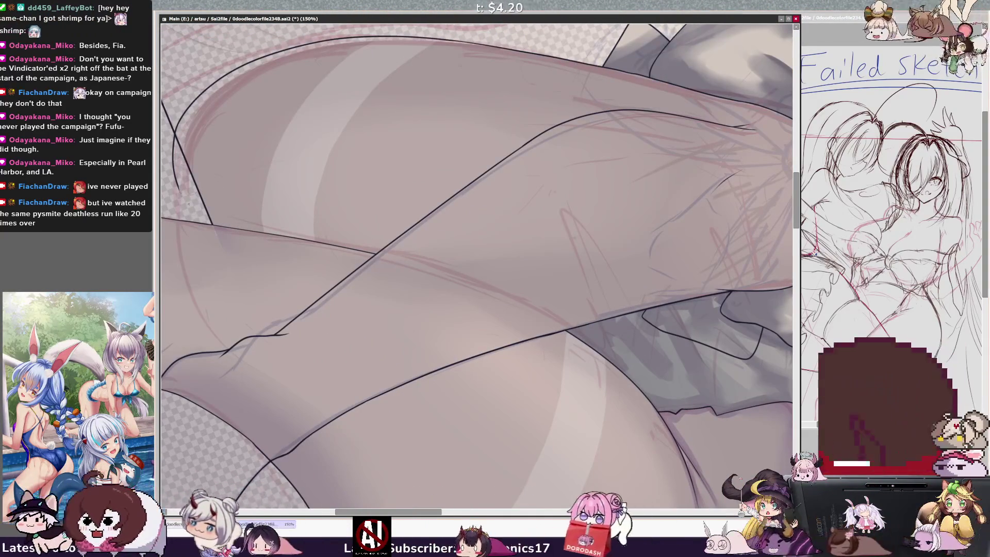
pyautogui.moveTo(178, 185); pyautogui.dragTo(197, 217)
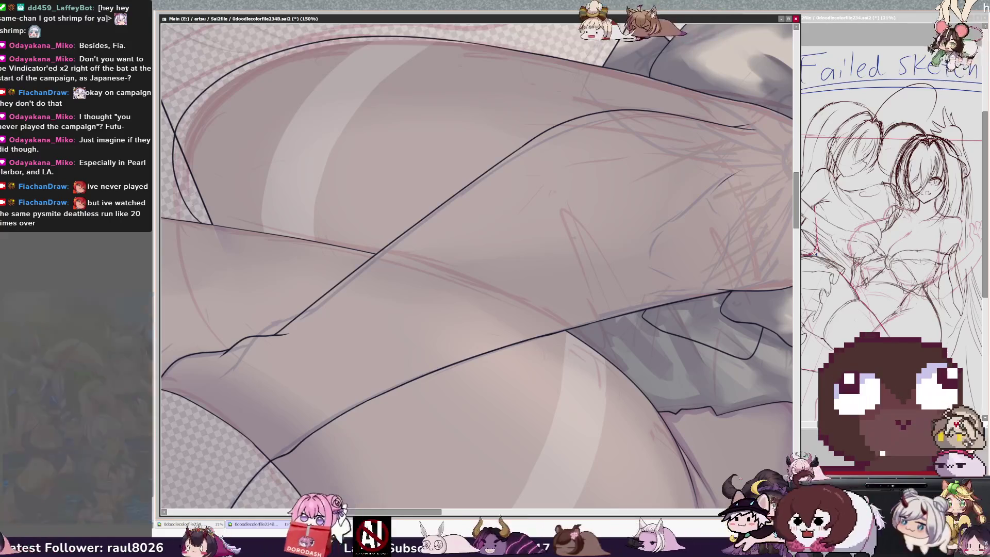